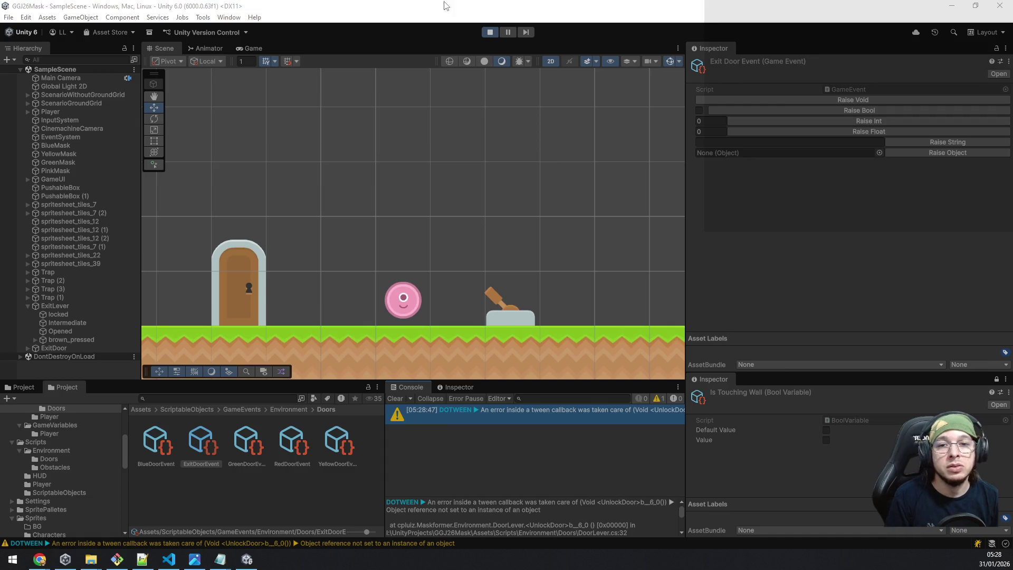
Step: Assign ExitDoorEvent to ExitLever's Exit Door Event field, save the scene, and restart the playtest
left_click(489, 32)
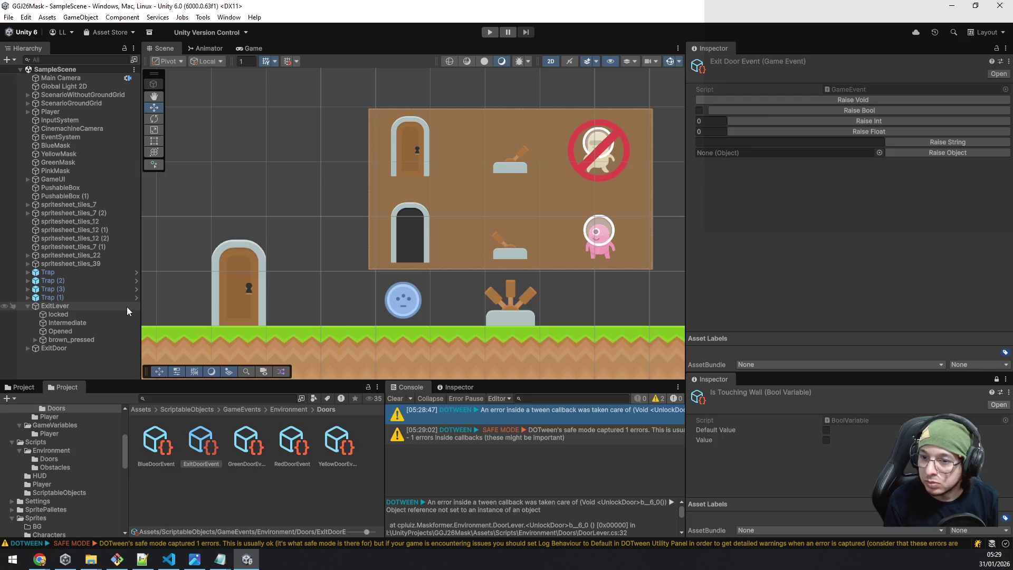
left_click(105, 305)
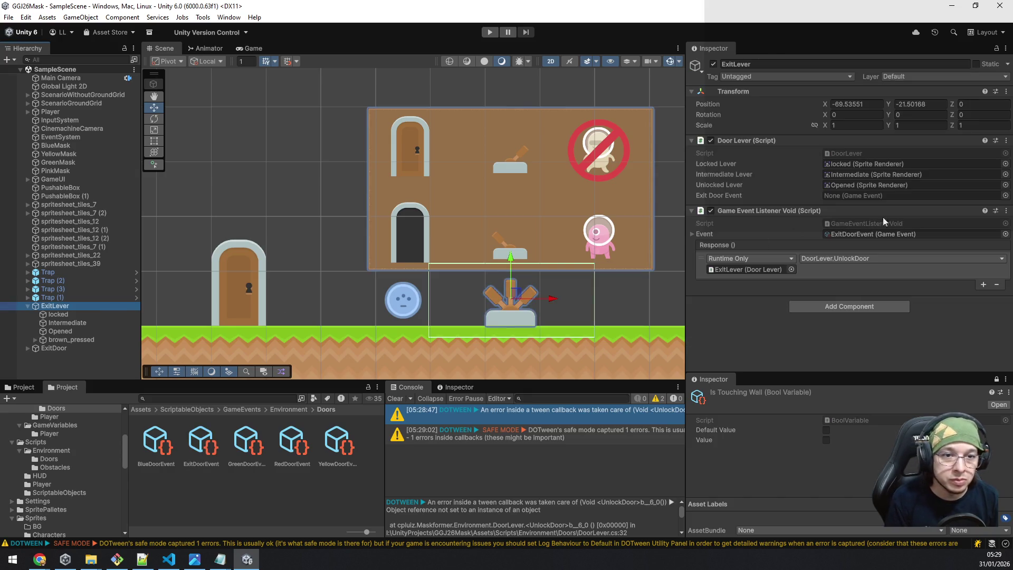
left_click(1006, 195)
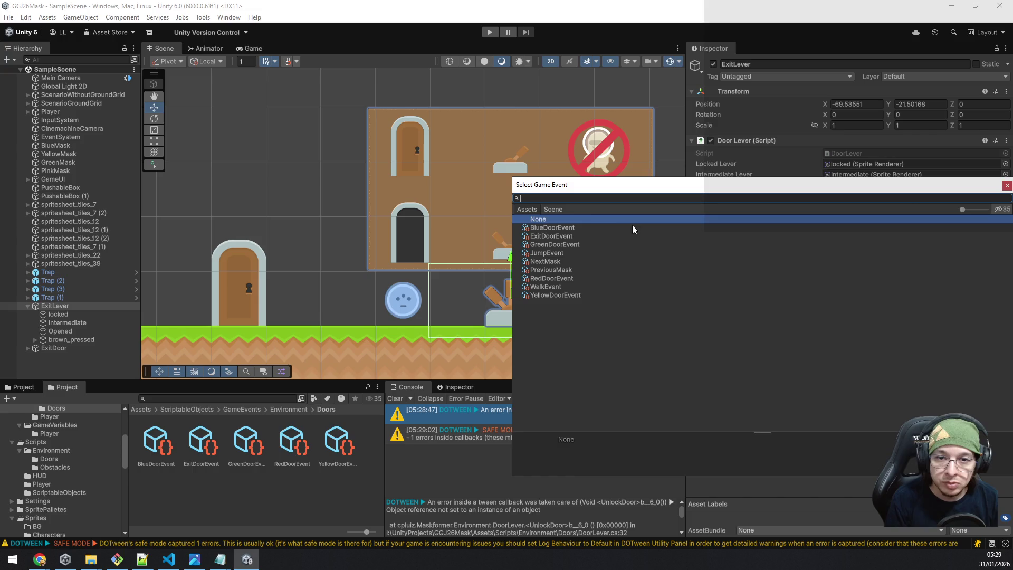
double_click(573, 236)
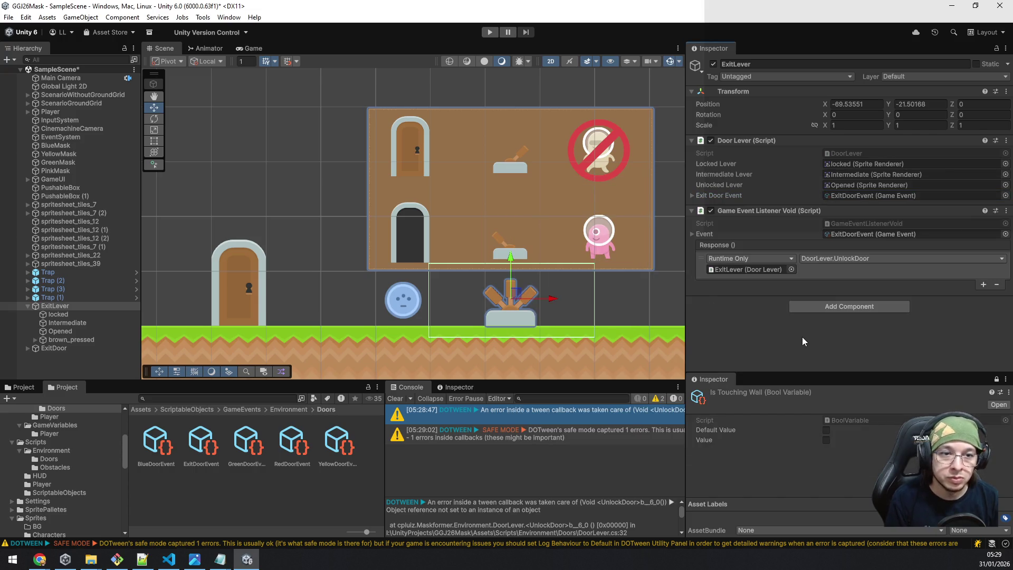
key("ctrl+s")
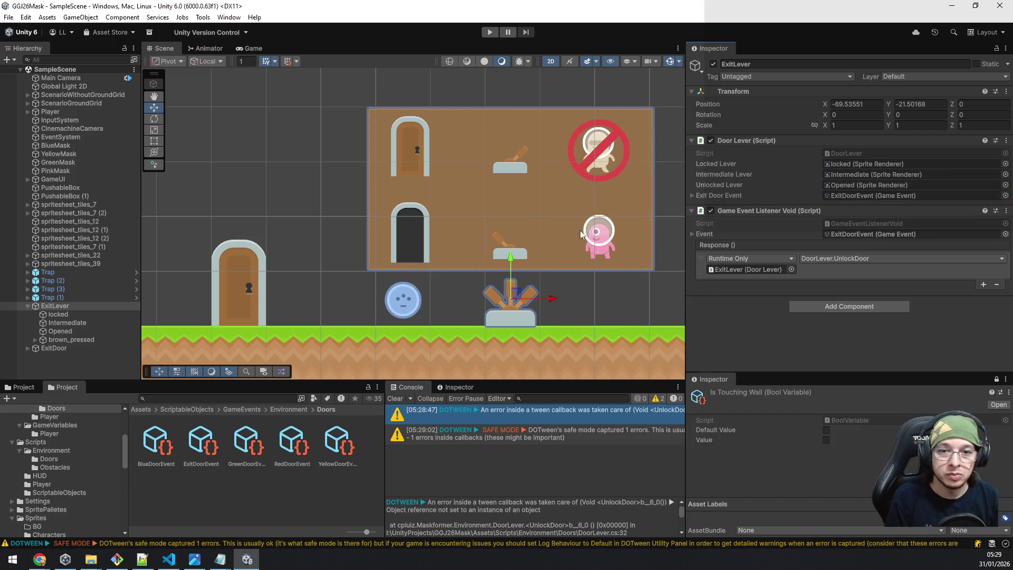
left_click(490, 34)
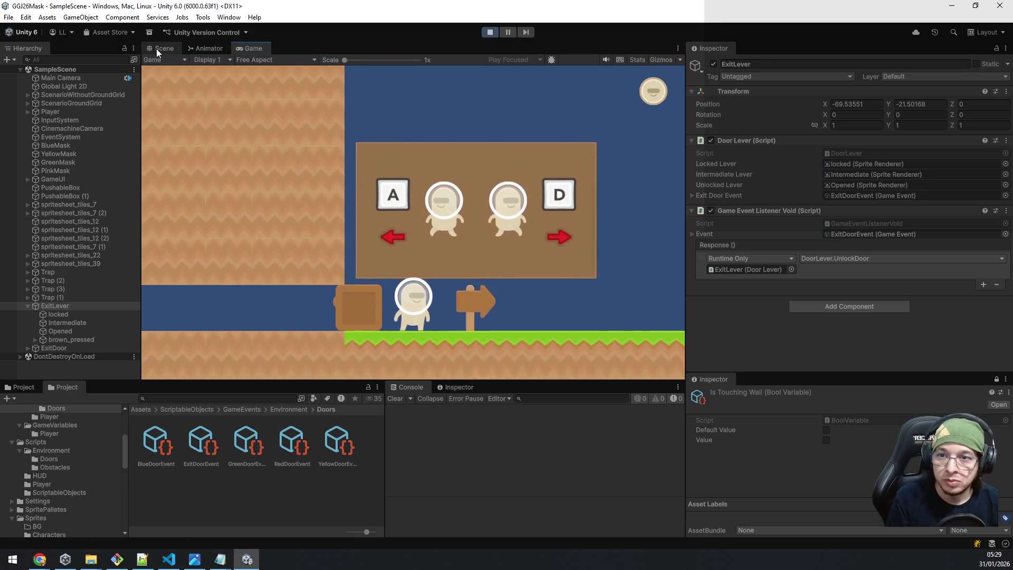
Step: Raise ExitDoorEvent via Raise Void during play to open the exit door, then stop the playtest
left_click(157, 49)
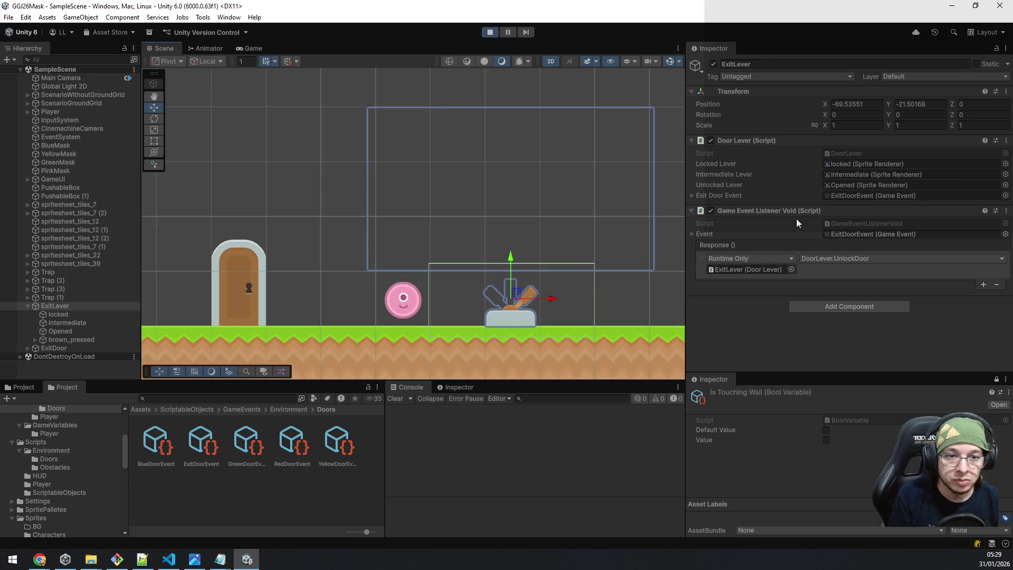
left_click(206, 447)
left_click(906, 93)
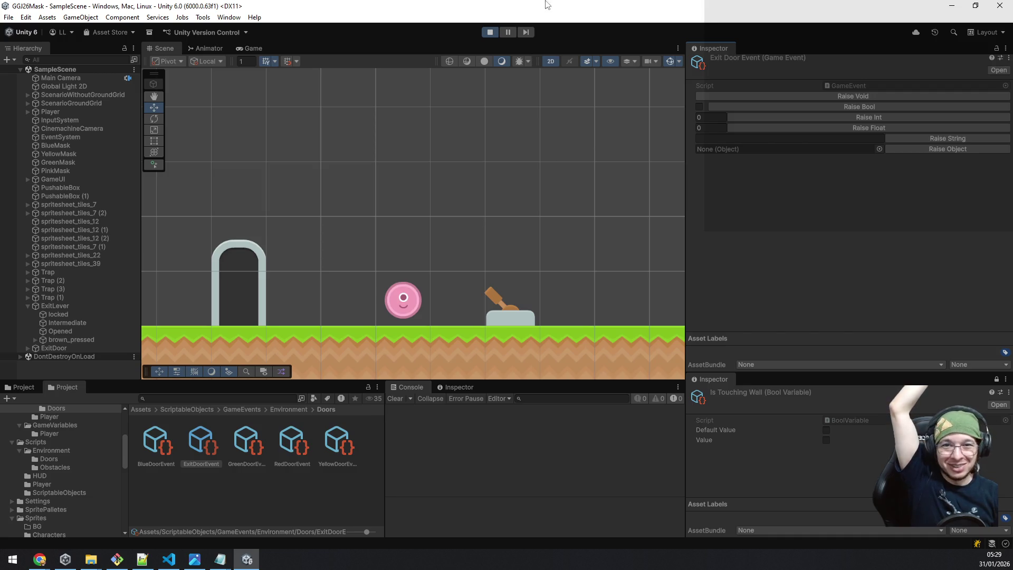
left_click(491, 33)
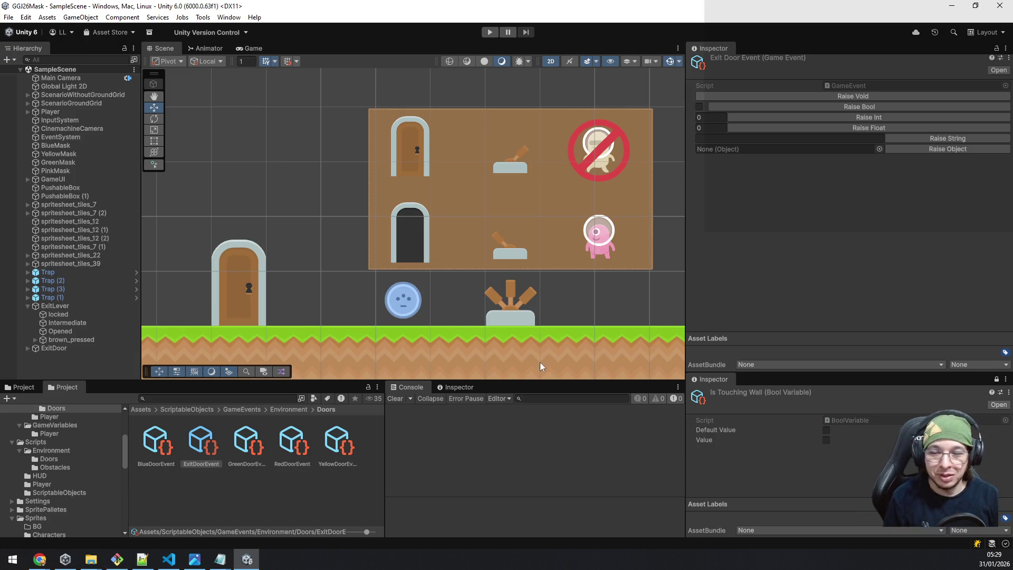
left_click(167, 558)
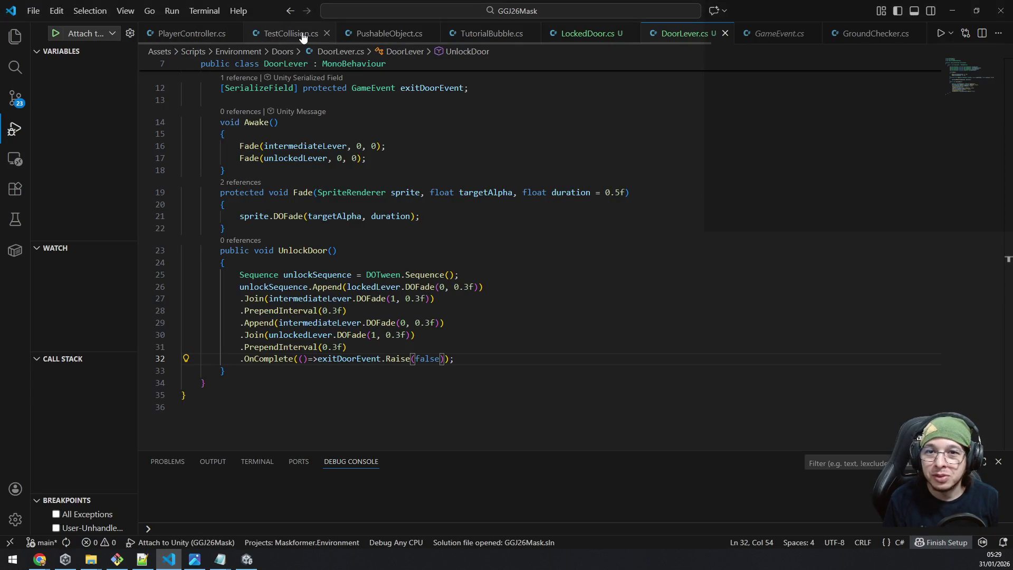
Step: Close PlayerController.cs and TestCollision.cs, then copy PushableObject's maskSettings field below exitDoorEvent in DoorLever.cs
middle_click(213, 33)
middle_click(196, 34)
left_click(195, 35)
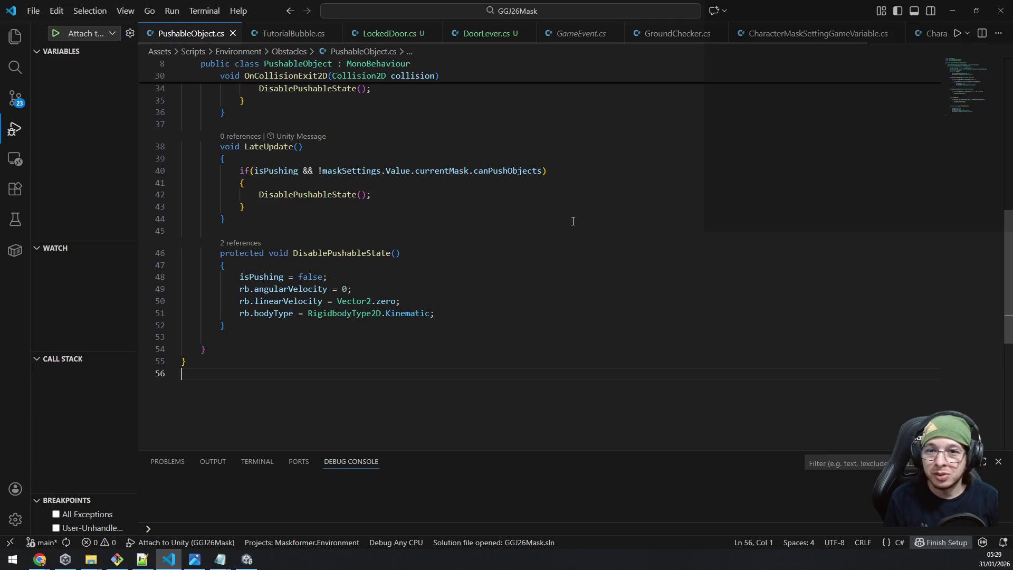
scroll(583, 218, "up", 10)
left_click(584, 216)
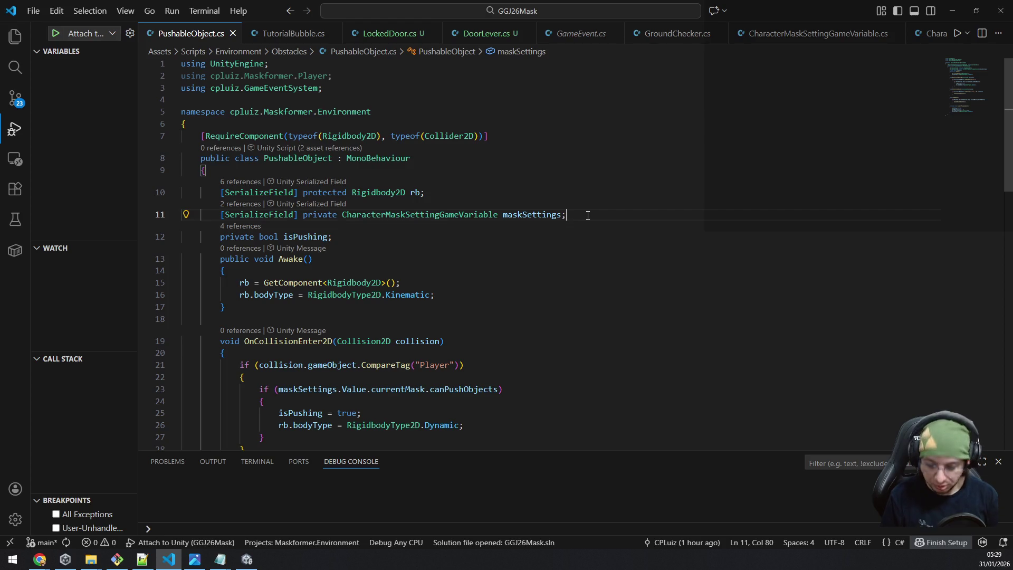
key("shift+Home")
key("ctrl+c")
key("ctrl+Tab")
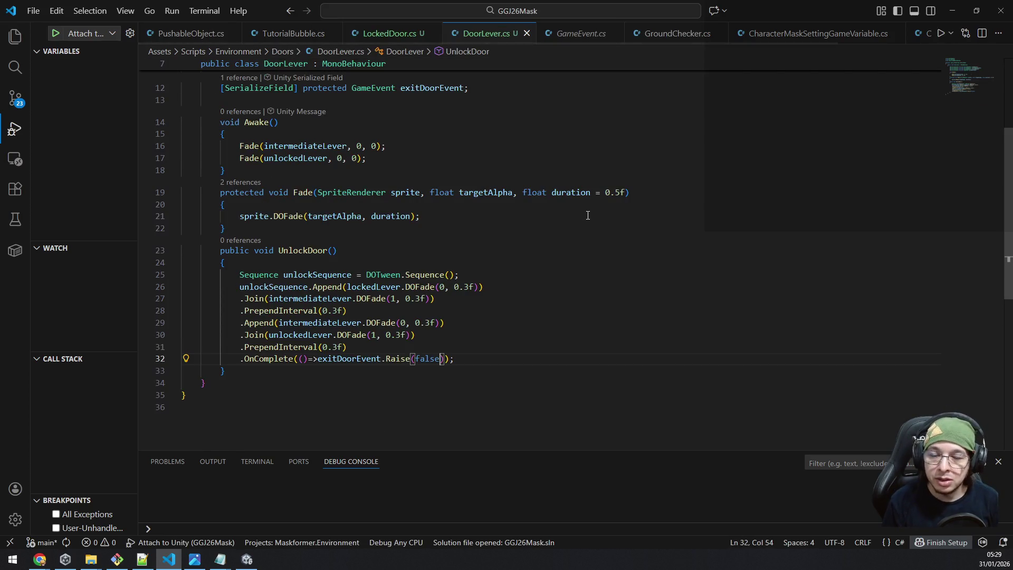
key("ctrl+Home")
key("Down")
key("Down")
key("Down")
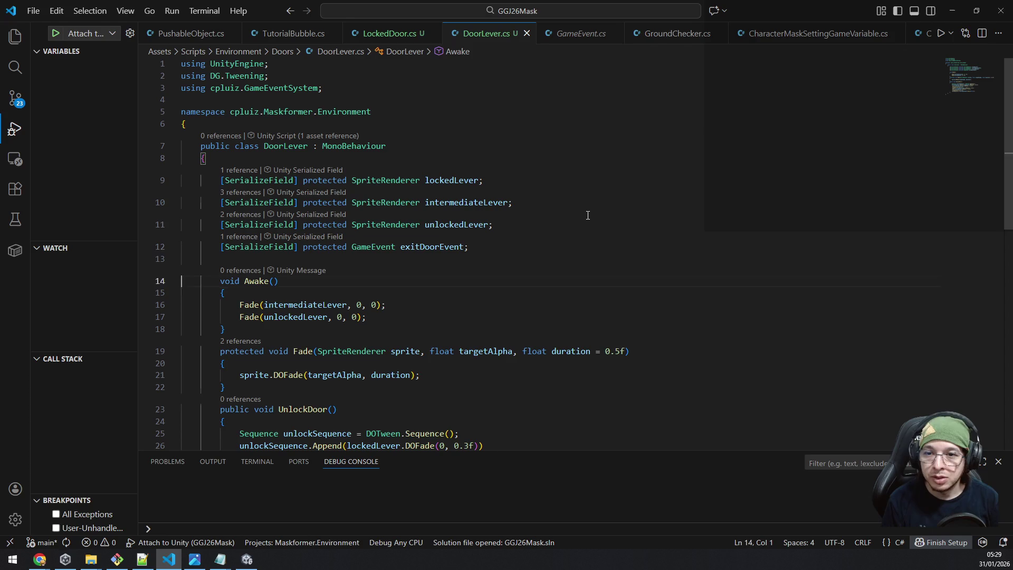
key("End")
key("Return")
key("ctrl+v")
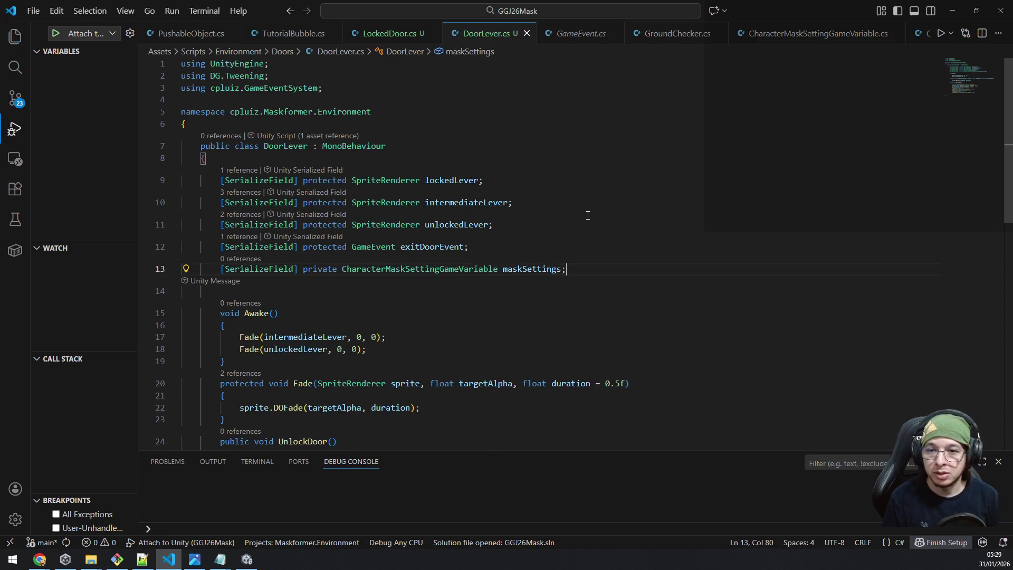
Step: Copy PushableObject's OnCollisionEnter2D method and paste it after Awake in DoorLever.cs
scroll(588, 215, "down", 5)
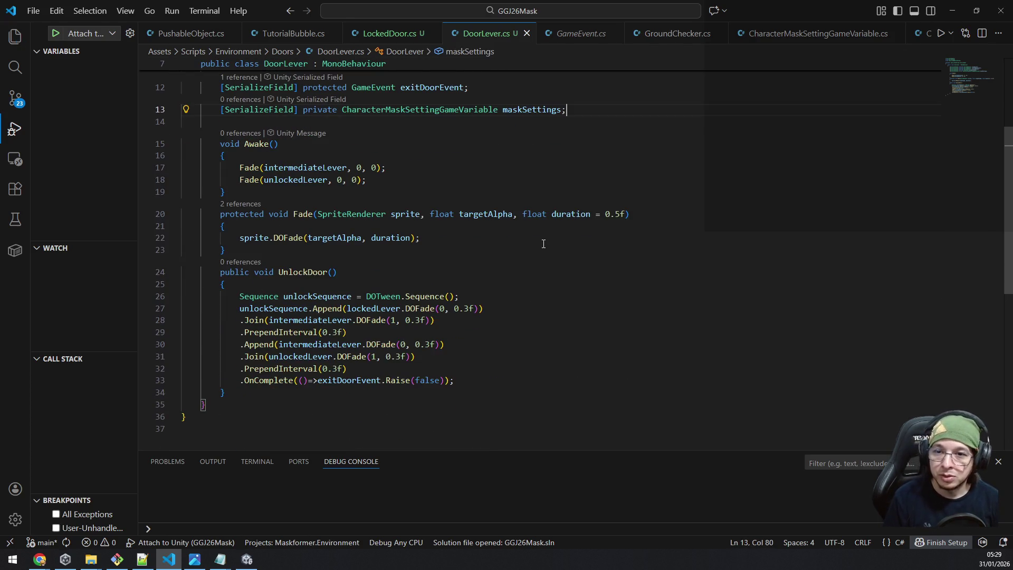
key("ctrl+Tab")
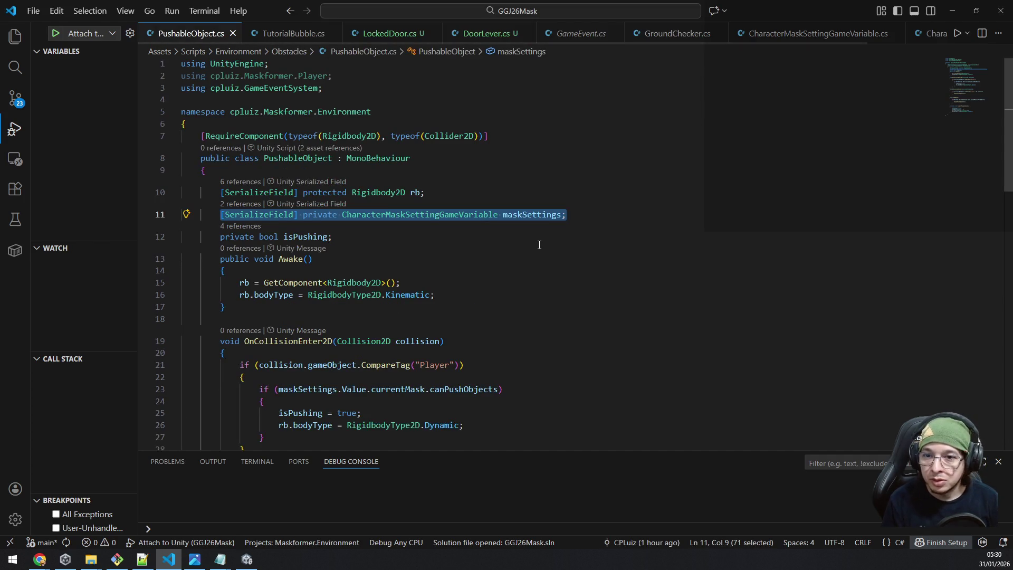
scroll(539, 245, "down", 3)
left_click(501, 235)
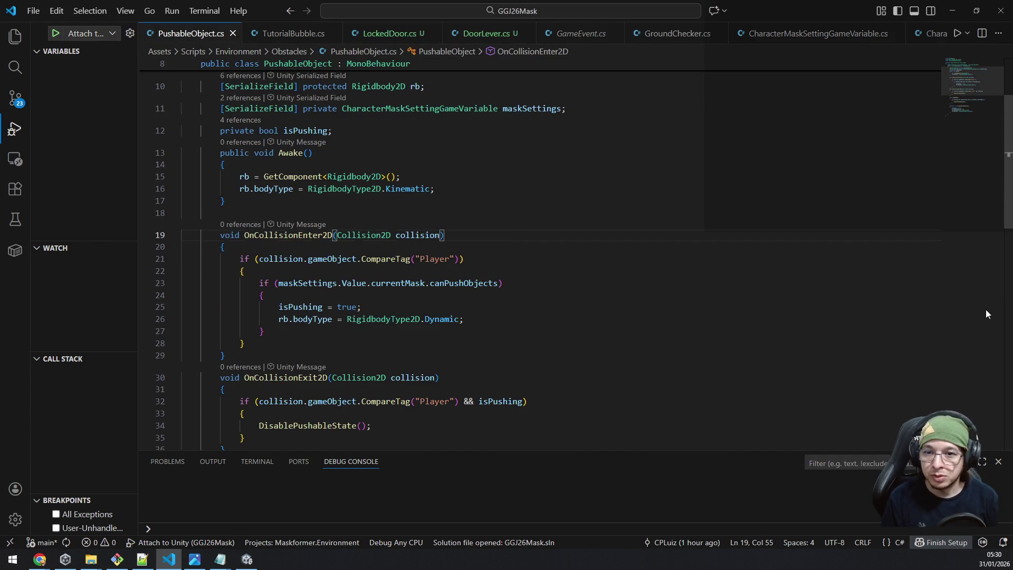
key("Home")
key("shift+End")
key("shift+Down")
key("shift+Down")
key("shift+Down")
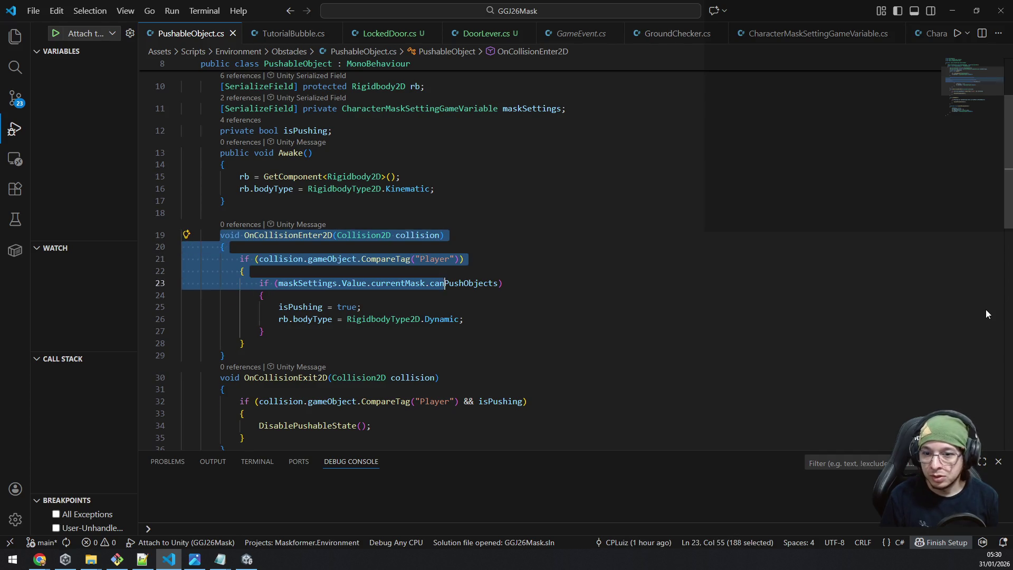
key("shift+Down")
key("shift+Down")
key("shift+Down")
key("ctrl+c")
key("ctrl+Tab")
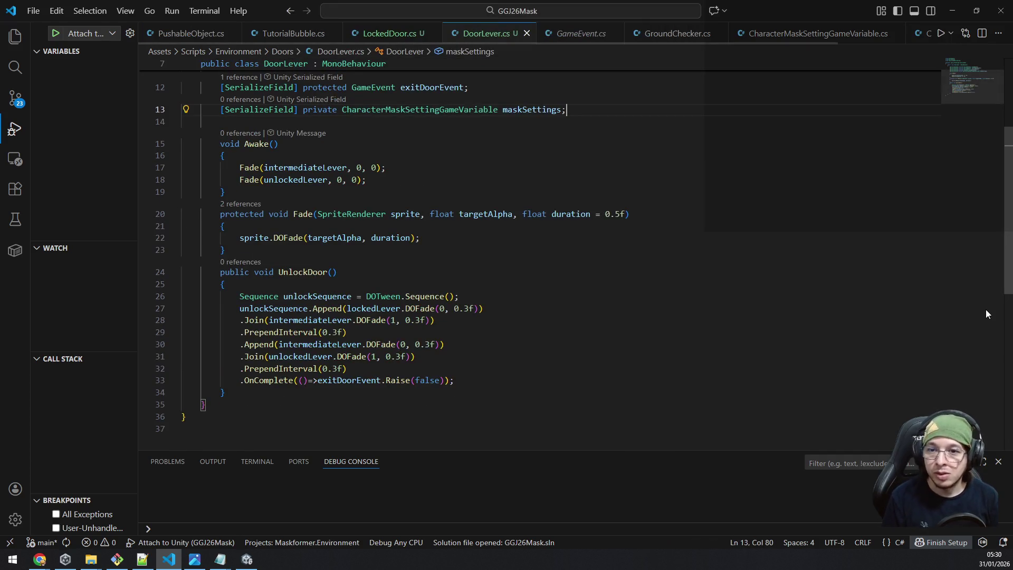
left_click(561, 257)
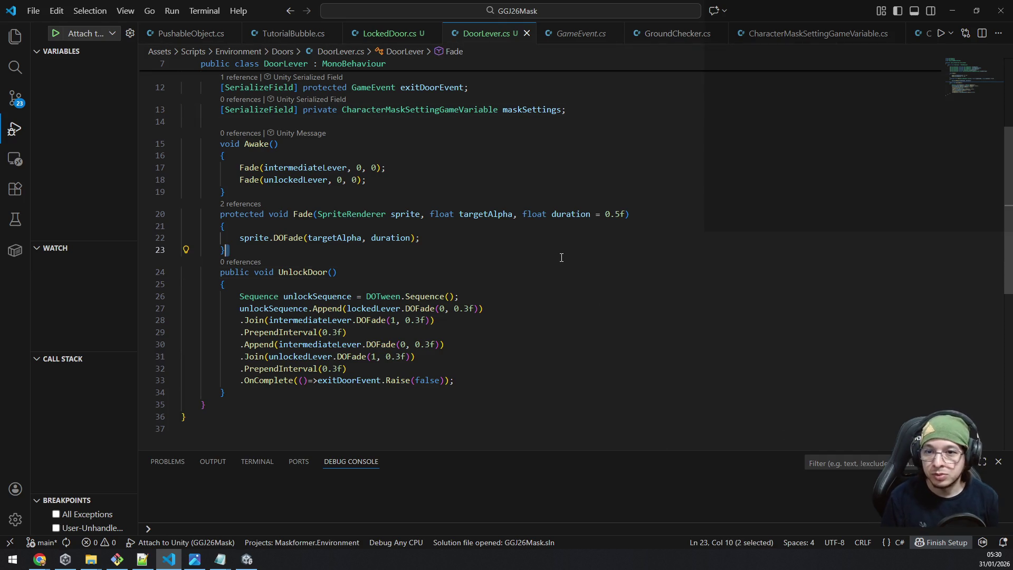
key("Up")
key("Up")
key("Up")
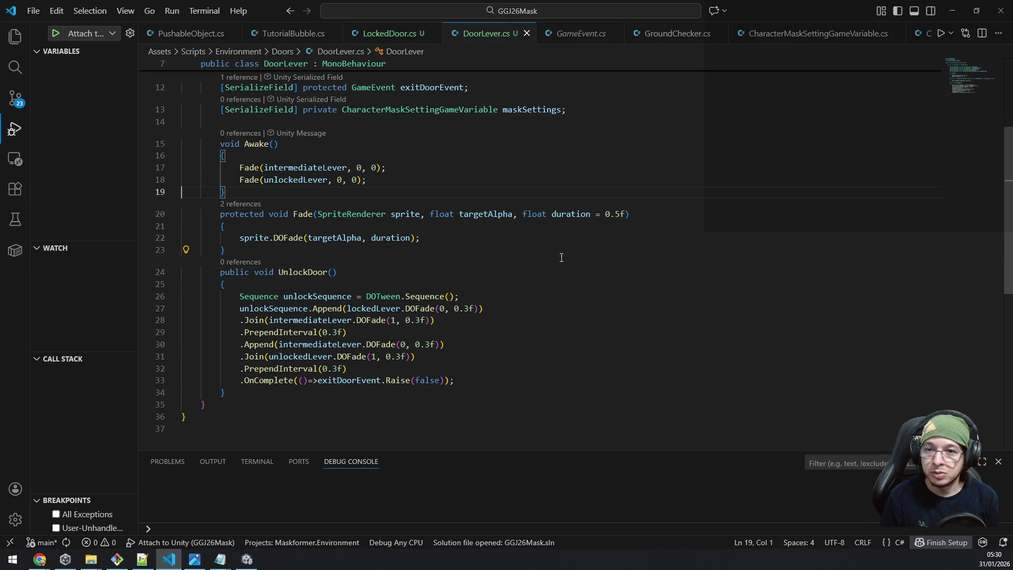
key("Return")
key("ctrl+v")
Step: Delete the isPushing and rb.bodyType lines from the pasted collision handler
left_click(388, 299)
key("End")
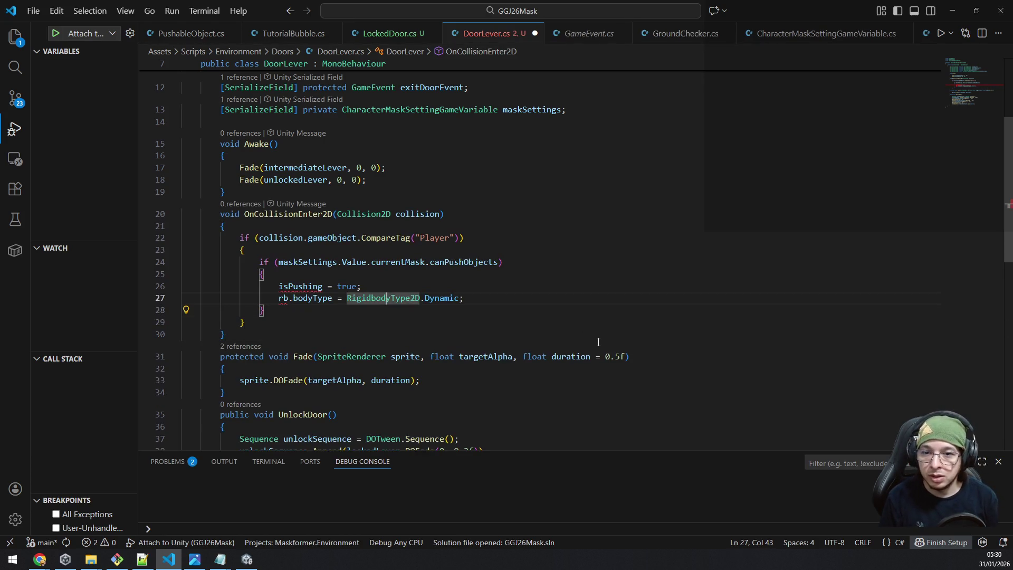
key("shift+Home")
key("shift+Up")
key("Delete")
key("Up")
key("Up")
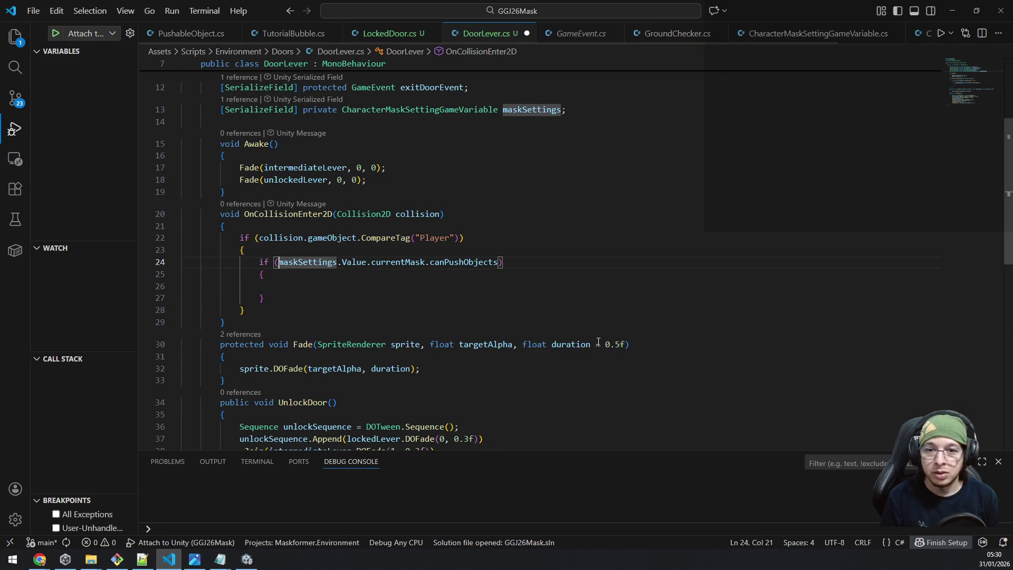
Step: Follow currentMask to the CharacterMaskSettings class and locate the canJumpInWalls field
left_click(390, 264, "ctrl")
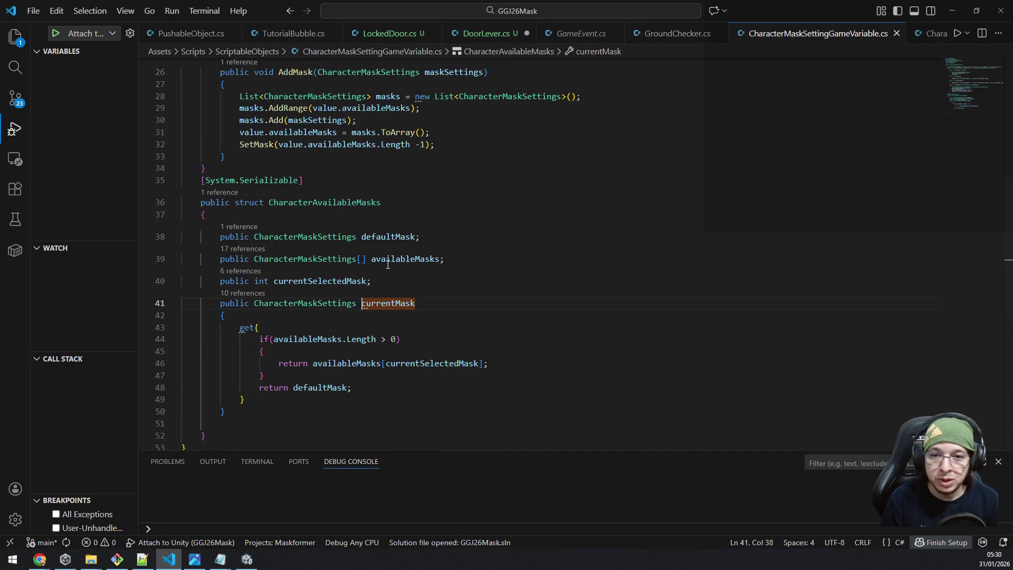
scroll(380, 316, "up", 3)
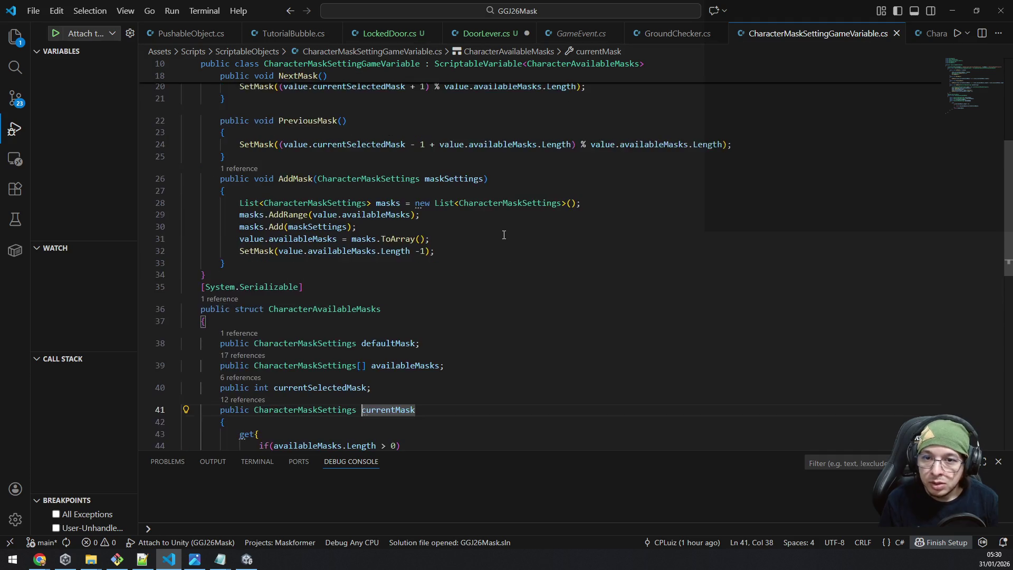
scroll(343, 329, "down", 2)
left_click(323, 332, "ctrl")
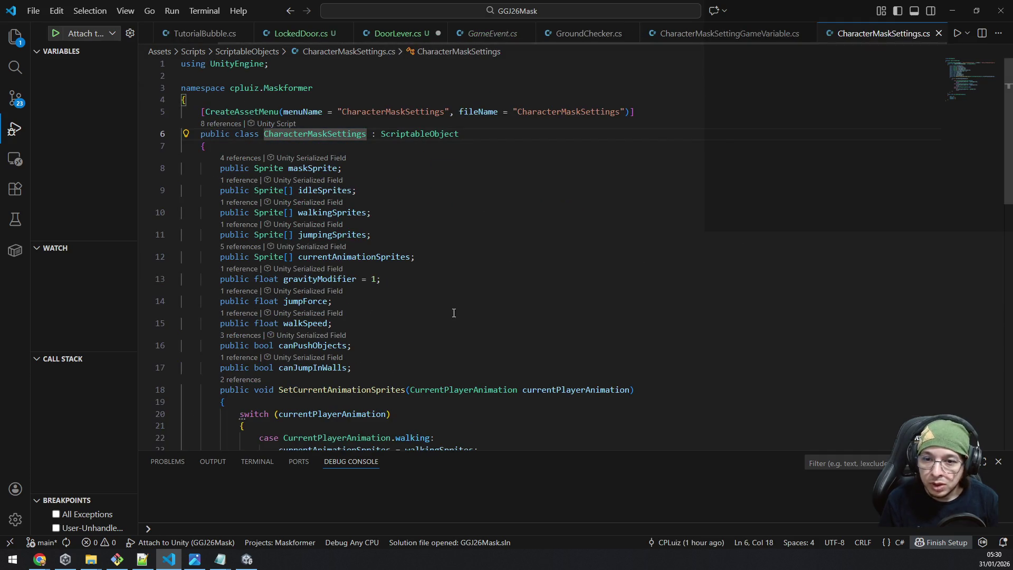
double_click(316, 367)
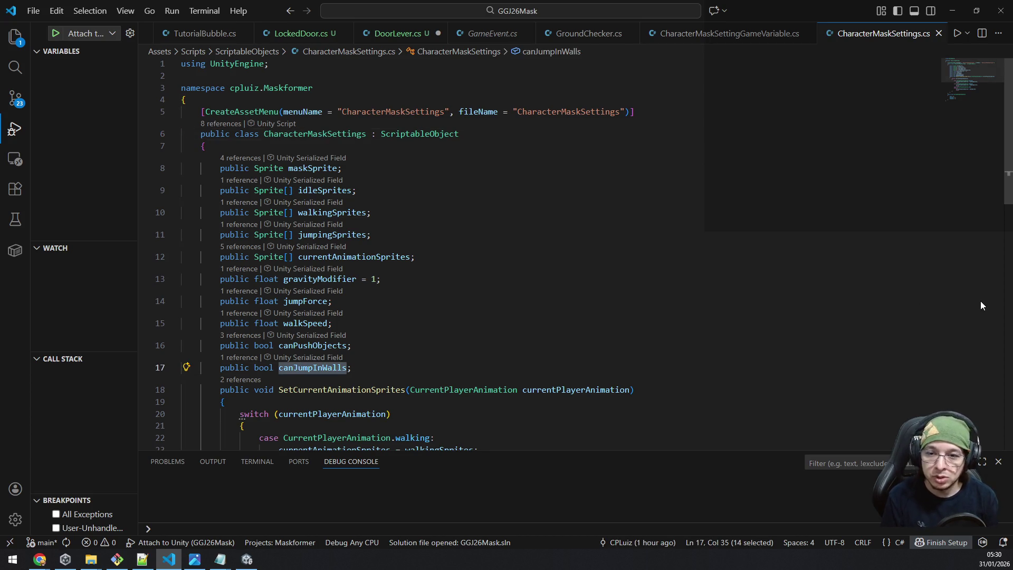
key("F2")
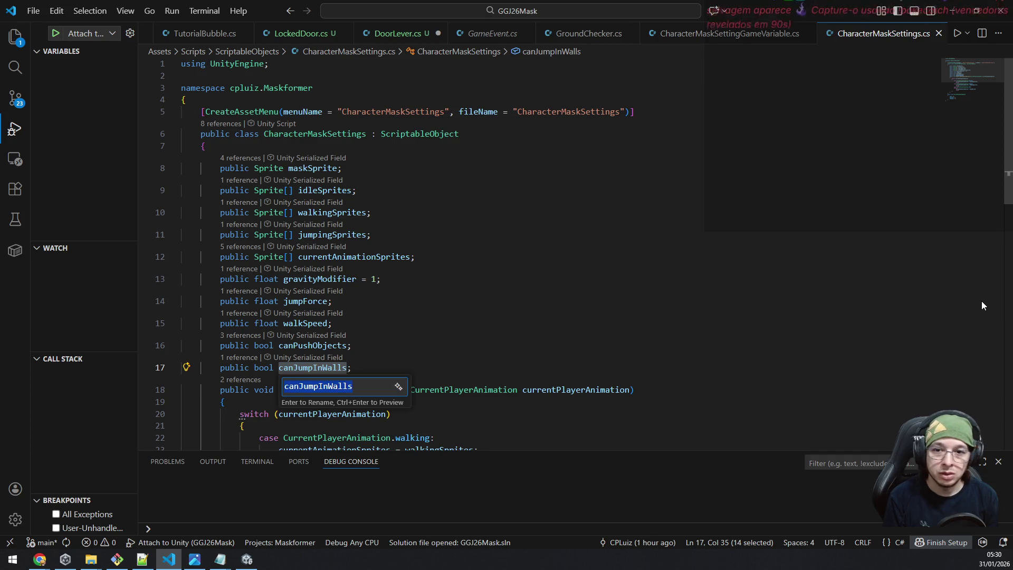
key("Escape")
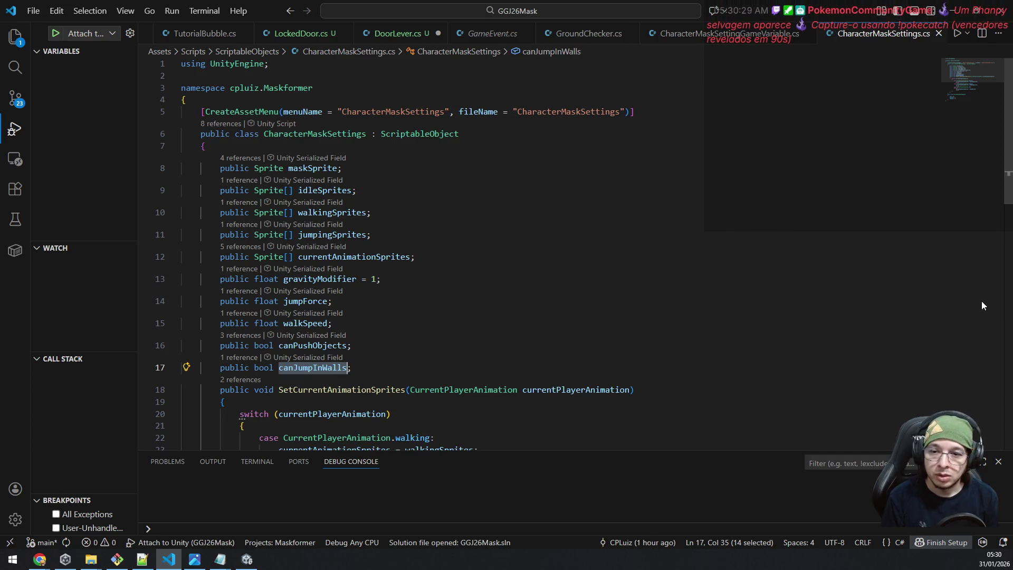
Step: Add 'public bool canInteractWithObjects;' below canJumpInWalls and save CharacterMaskSettings
key("End")
key("Return")
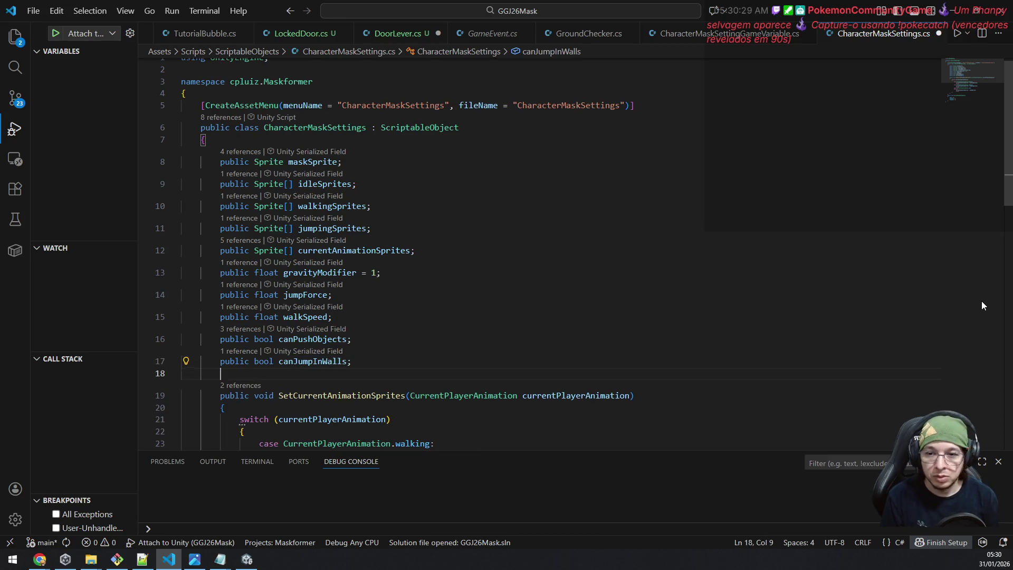
type("public bool canInt")
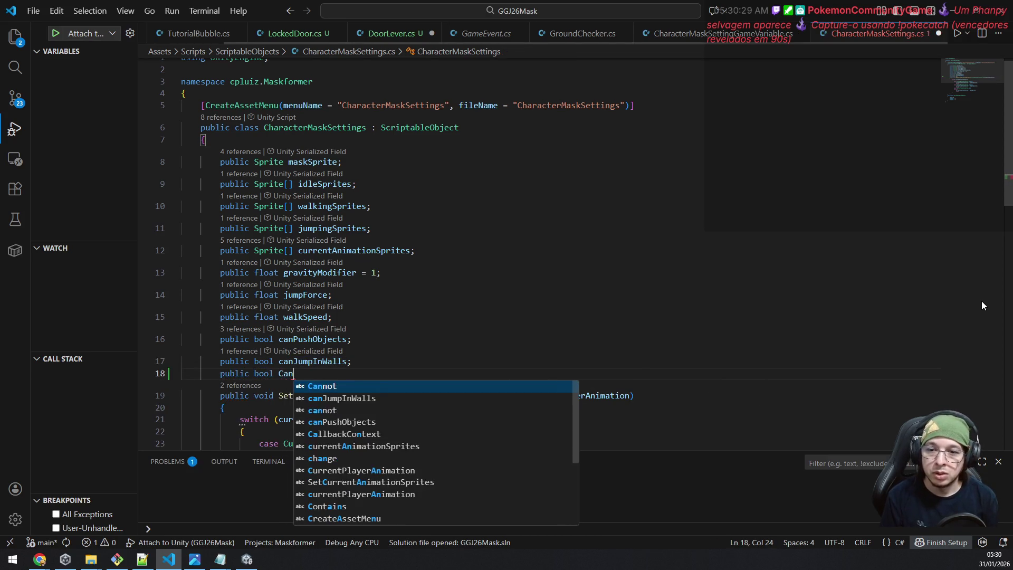
type("eractWi9t")
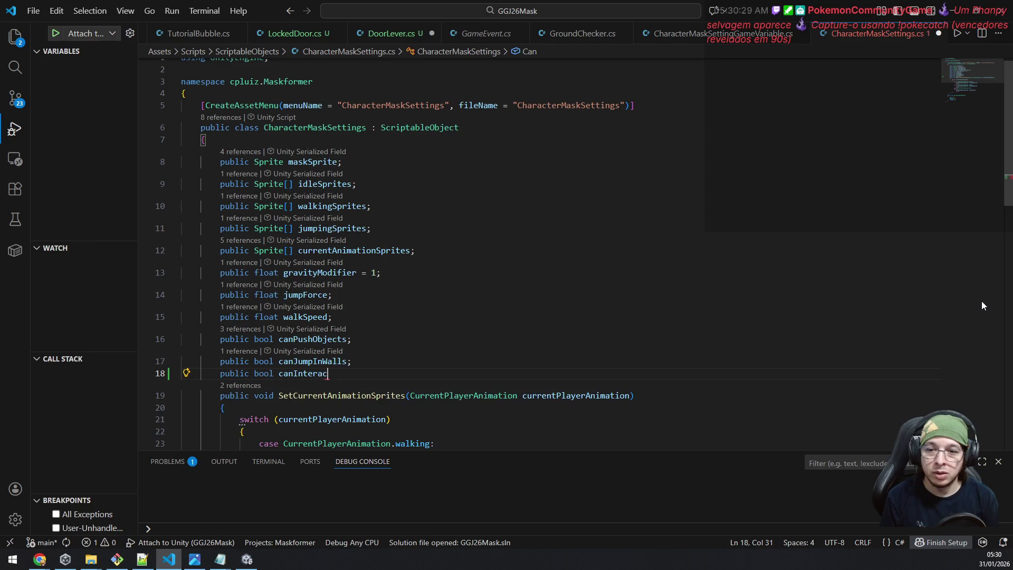
key("BackSpace")
key("BackSpace")
type("thObjects;")
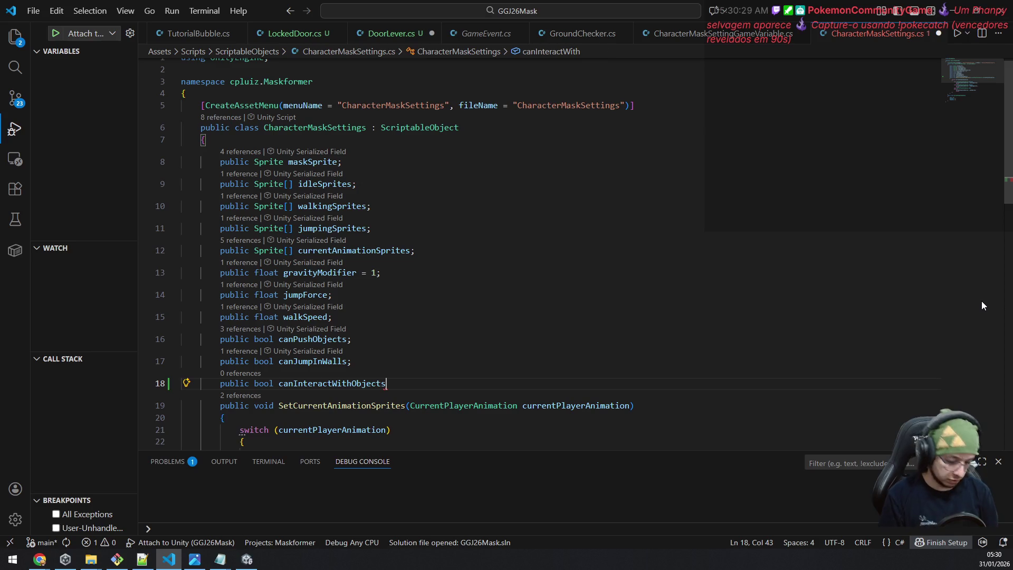
key("ctrl+s")
key("Left")
key("ctrl+shift+Left")
key("ctrl+Tab")
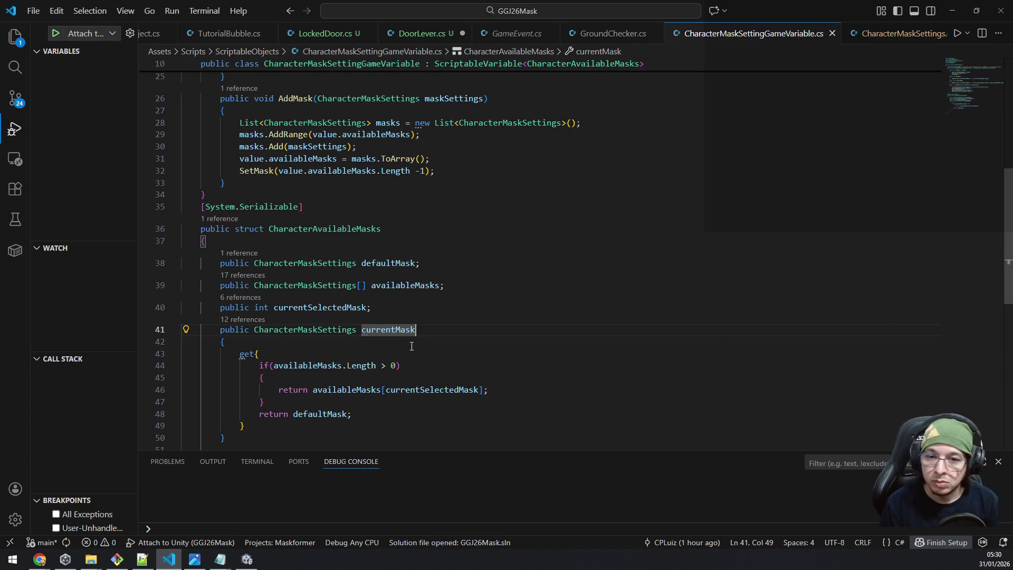
Step: In DoorLever, replace canPushObjects with canInteractWithObjects, call UnlockDoor() inside the if, and save
scroll(417, 346, "down", 2)
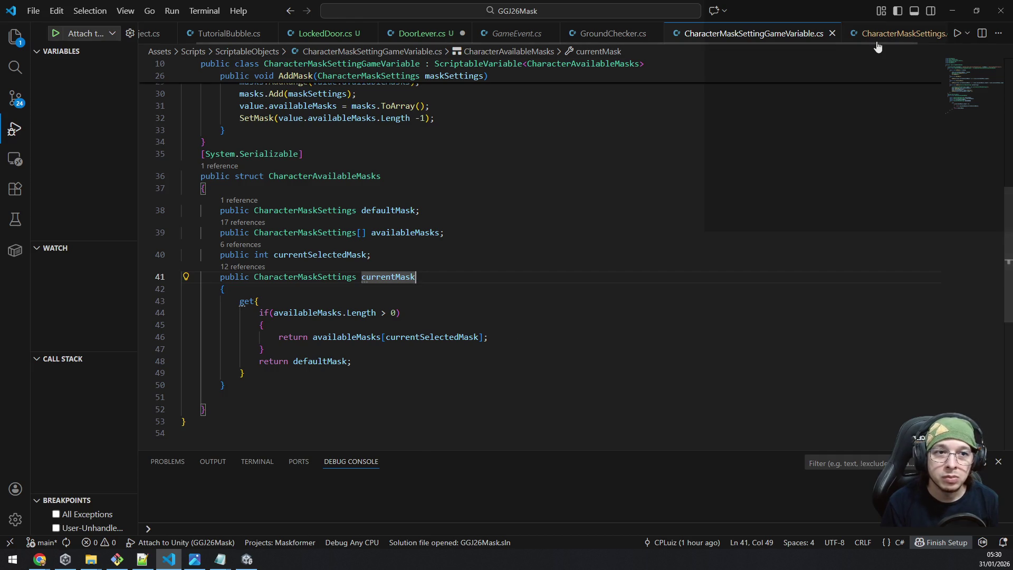
left_click(897, 33)
key("ctrl+Tab")
key("ctrl+Tab")
key("ctrl+Tab")
key("ctrl+shift+Tab")
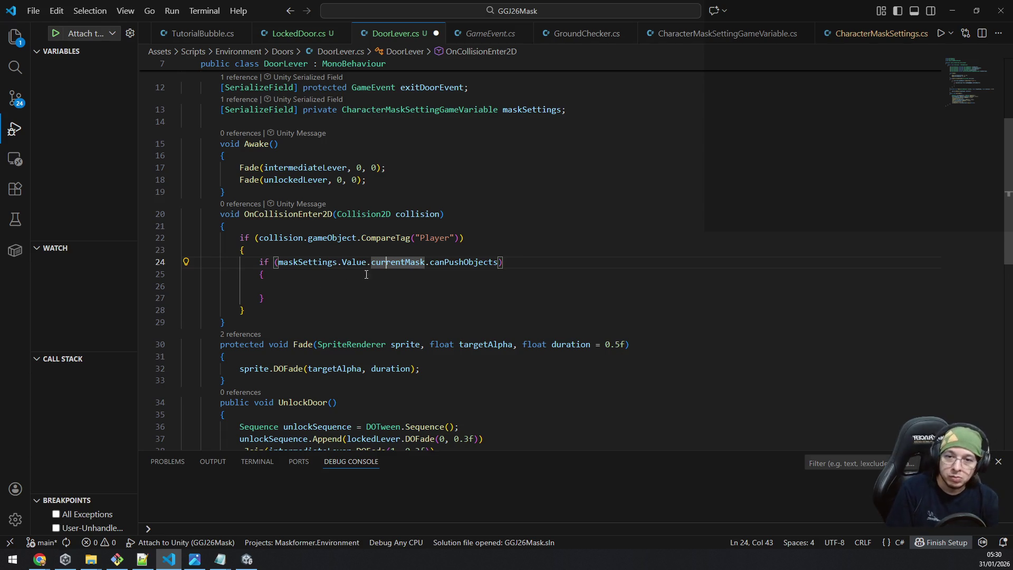
double_click(441, 263)
type("canInteractWit")
key("Tab")
left_click(440, 286)
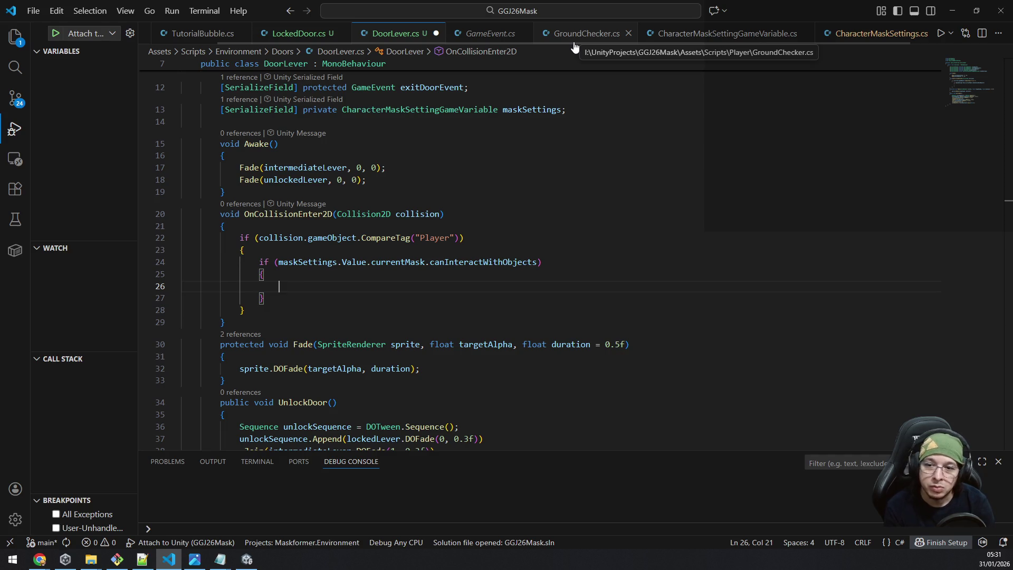
type("Un")
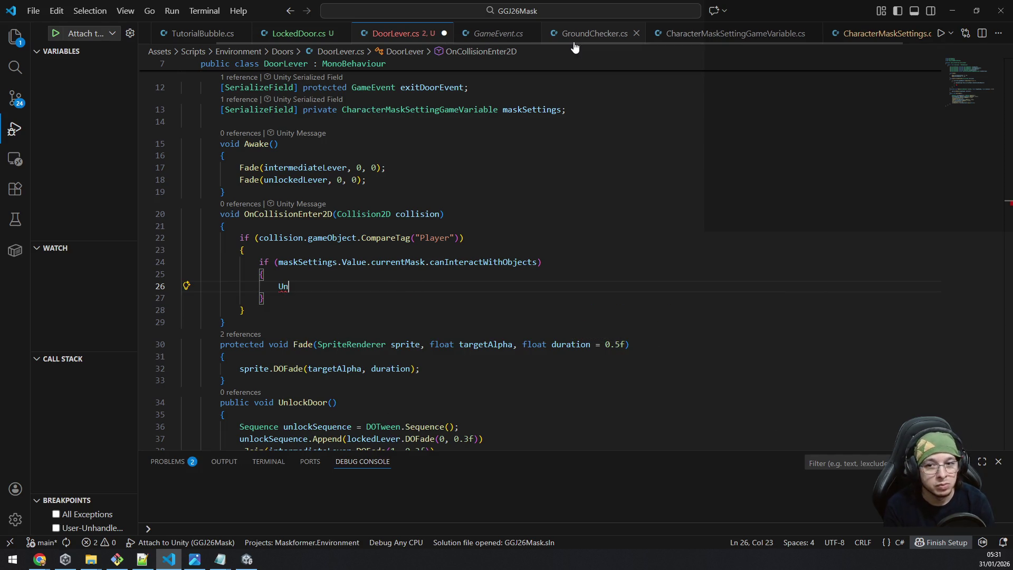
type("lock")
key("Tab")
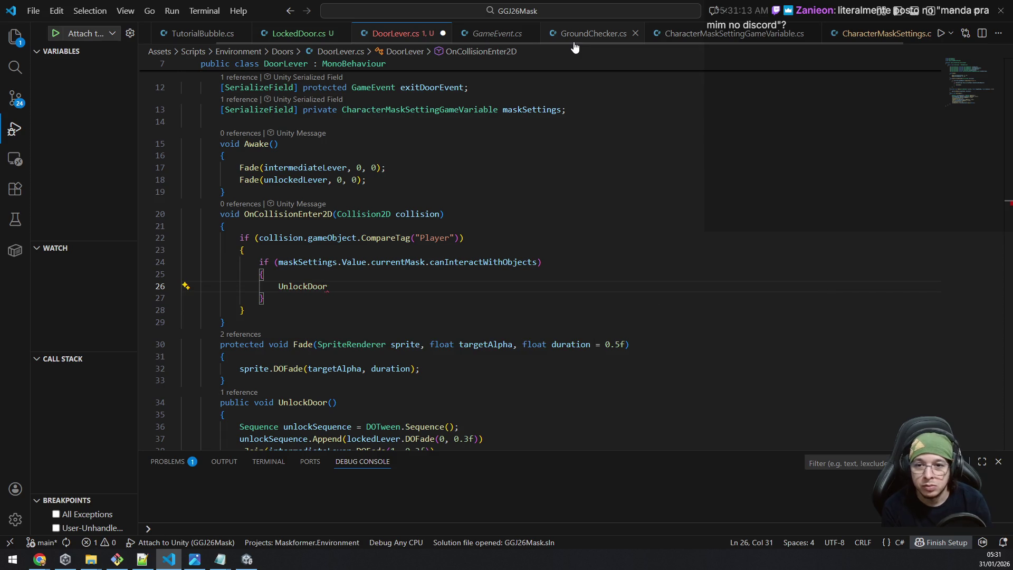
type("()")
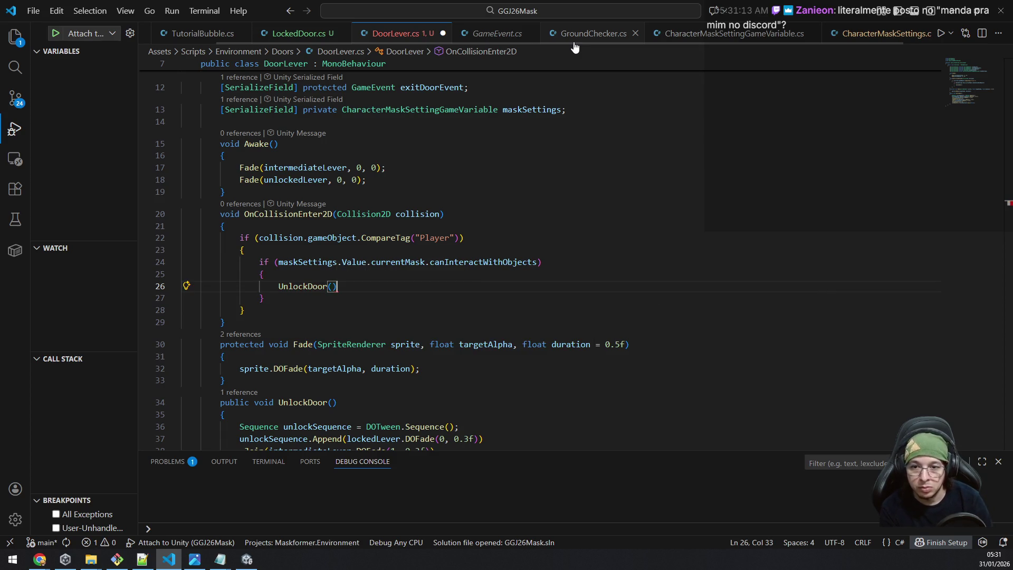
type(";")
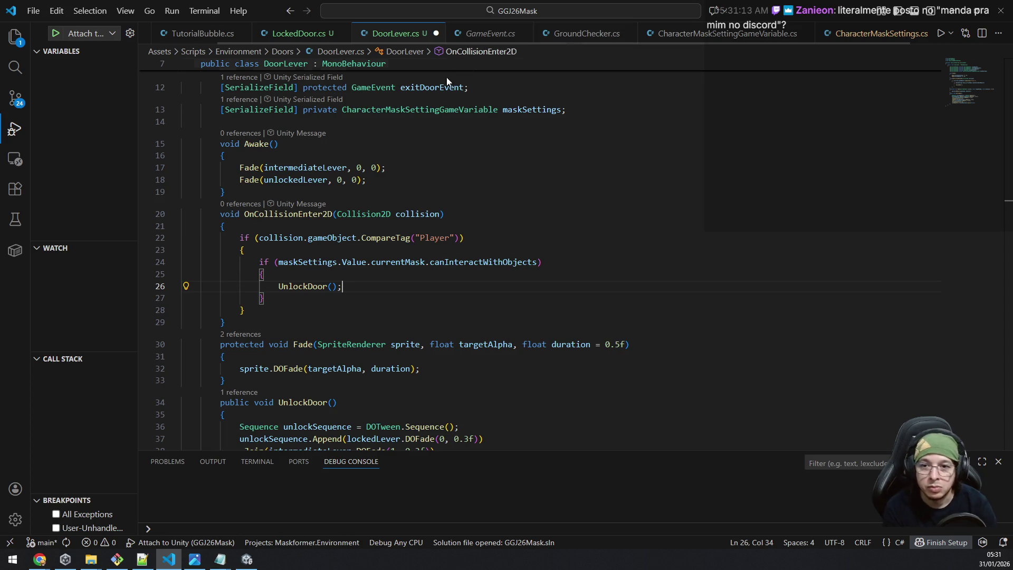
key("ctrl+s")
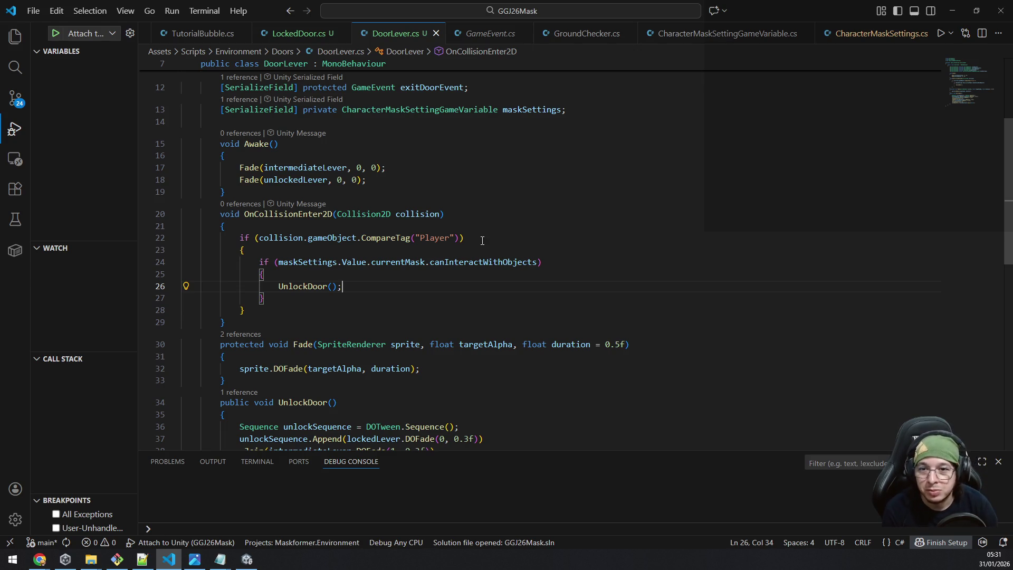
Step: Start a new line after UnlockDoor() typing 'coll', then move up to the field declarations
scroll(488, 211, "up", 3)
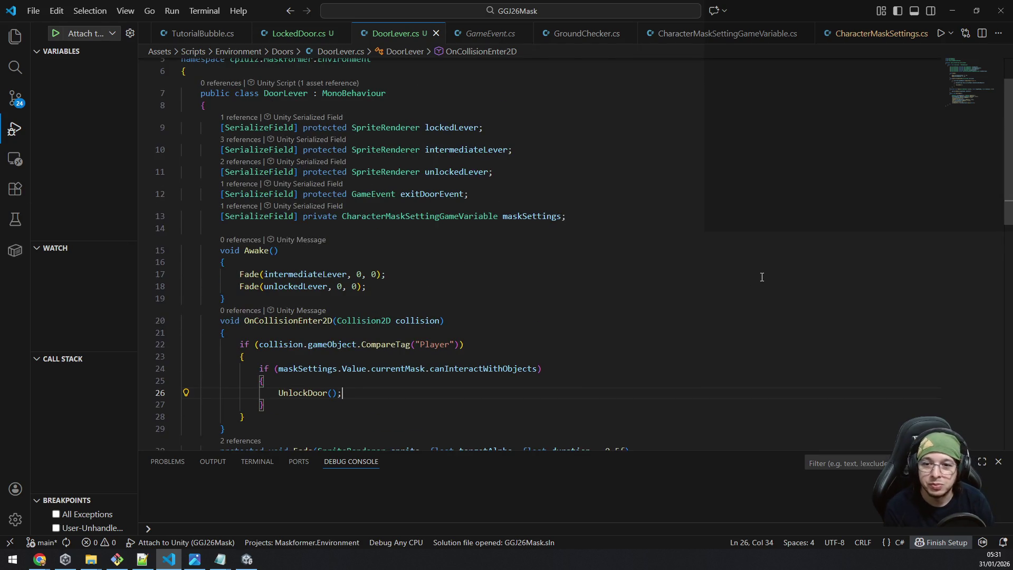
key("Return")
type("coll")
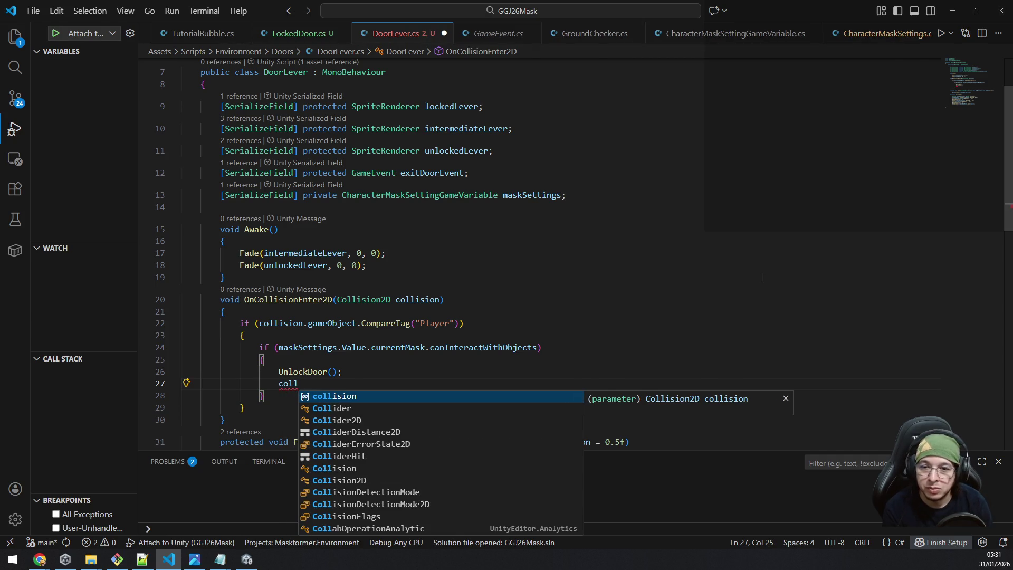
key("Escape")
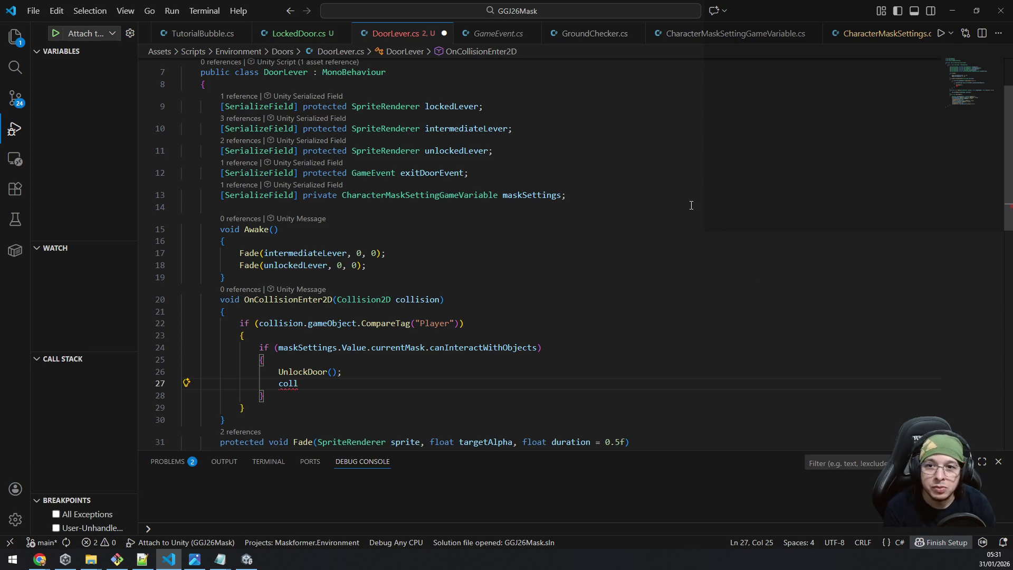
left_click(560, 98)
scroll(559, 98, "up", 1)
scroll(559, 98, "up", 1)
Step: Declare '[SerializeField] protected Collider2D leverCollider;' above DoorLever's existing fields
key("ctrl+shift+Return")
type("[seri")
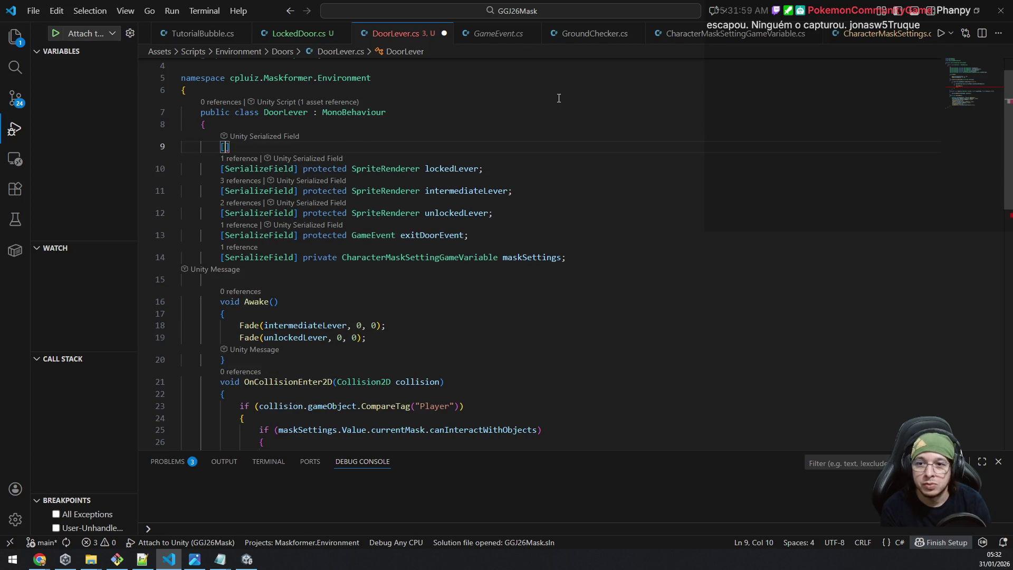
key("Tab")
type("] prote")
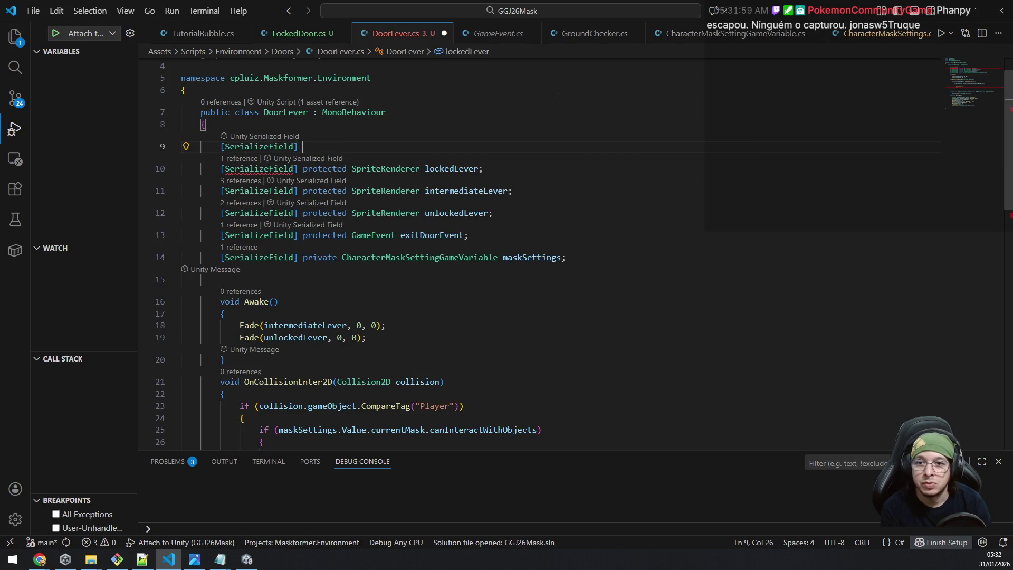
type("cted c")
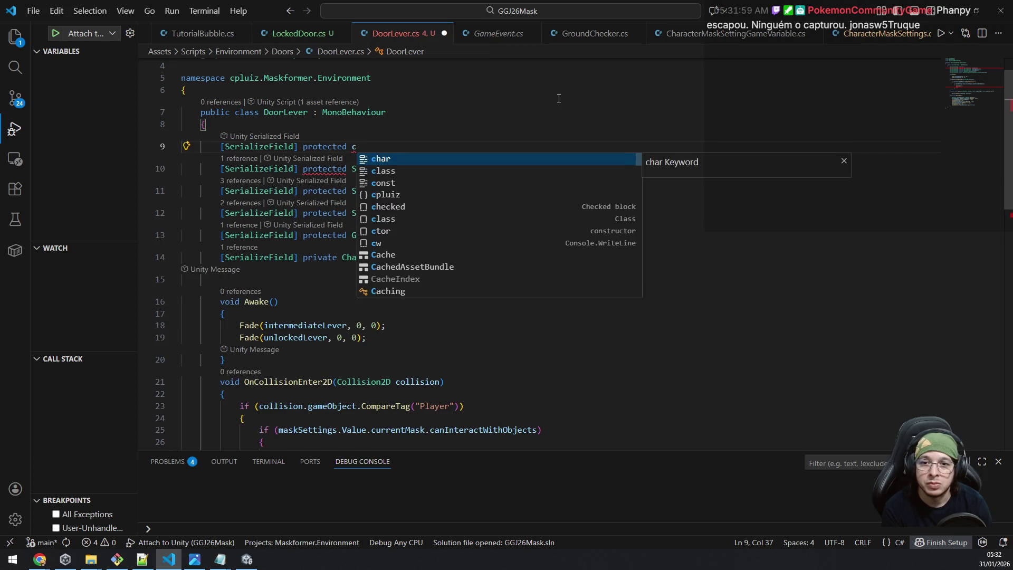
type("ollision")
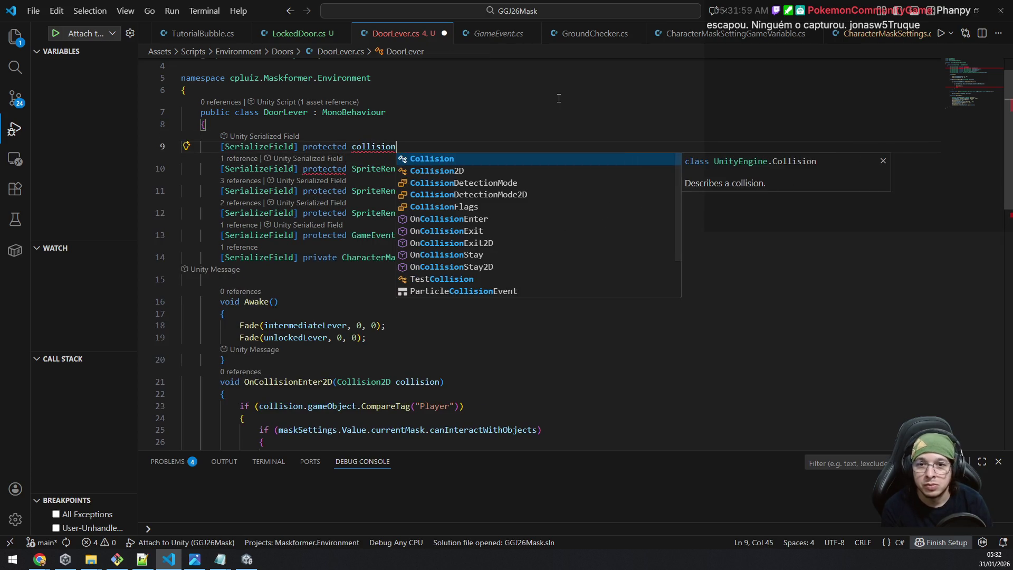
key("Down")
key("Tab")
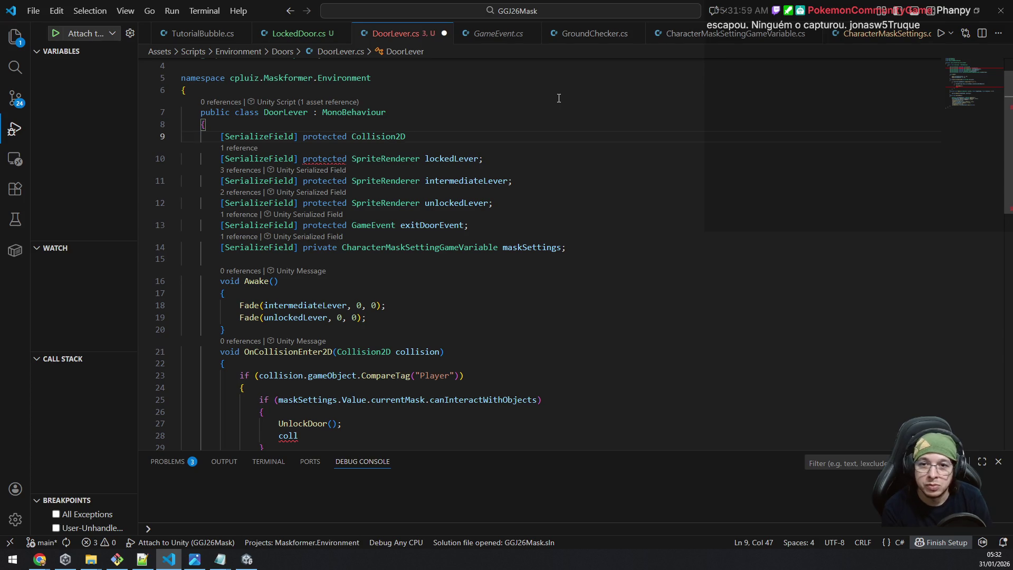
key("ctrl+shift+Left")
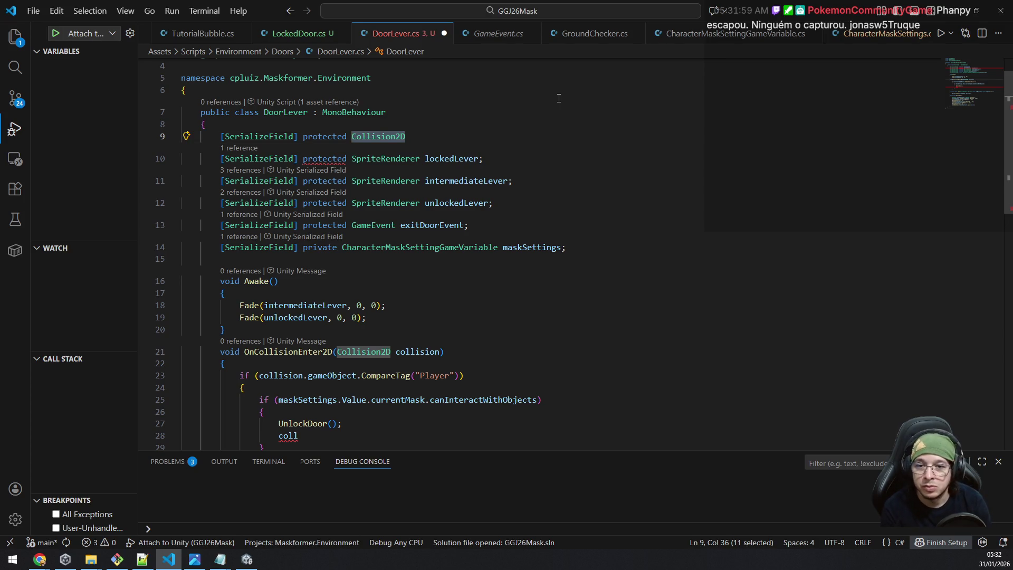
type("collider")
key("Down")
key("Tab")
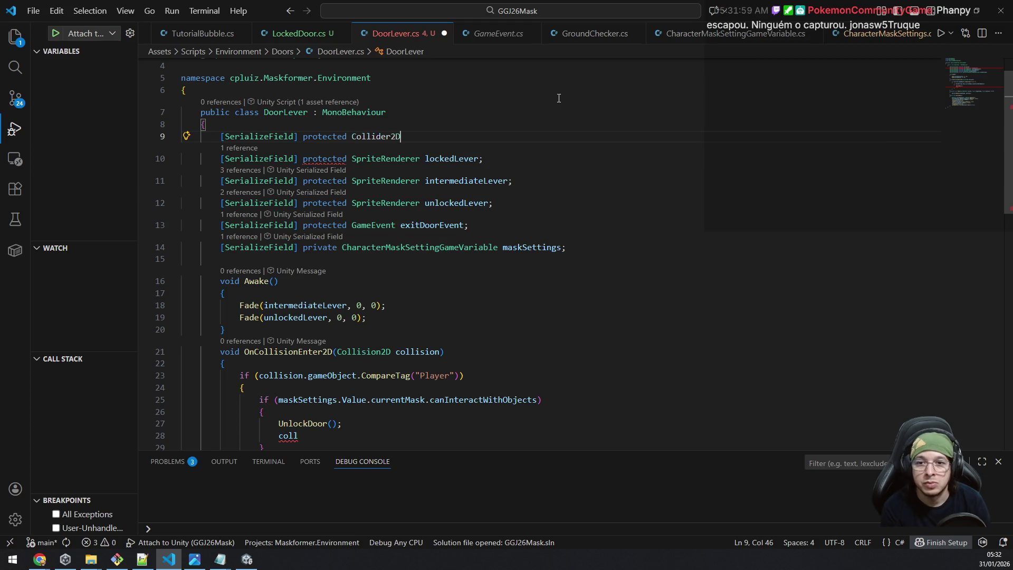
type(" collider")
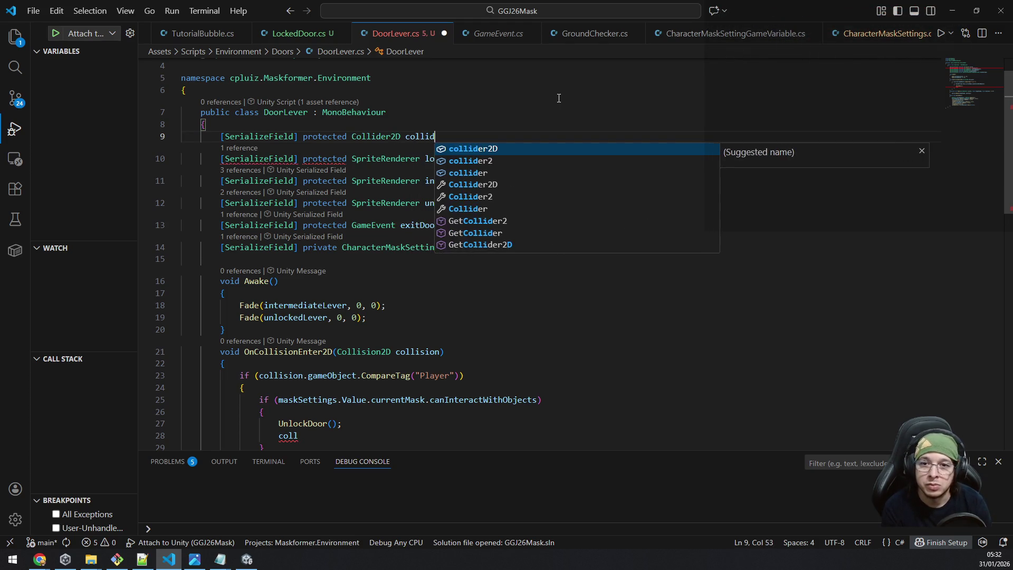
key("ctrl+shift+Left")
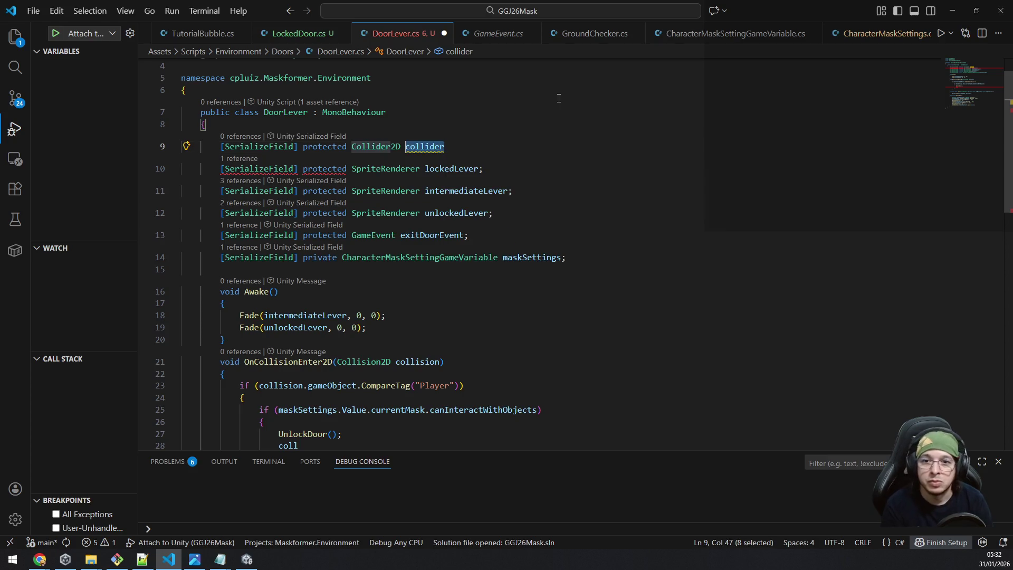
type("leverCo")
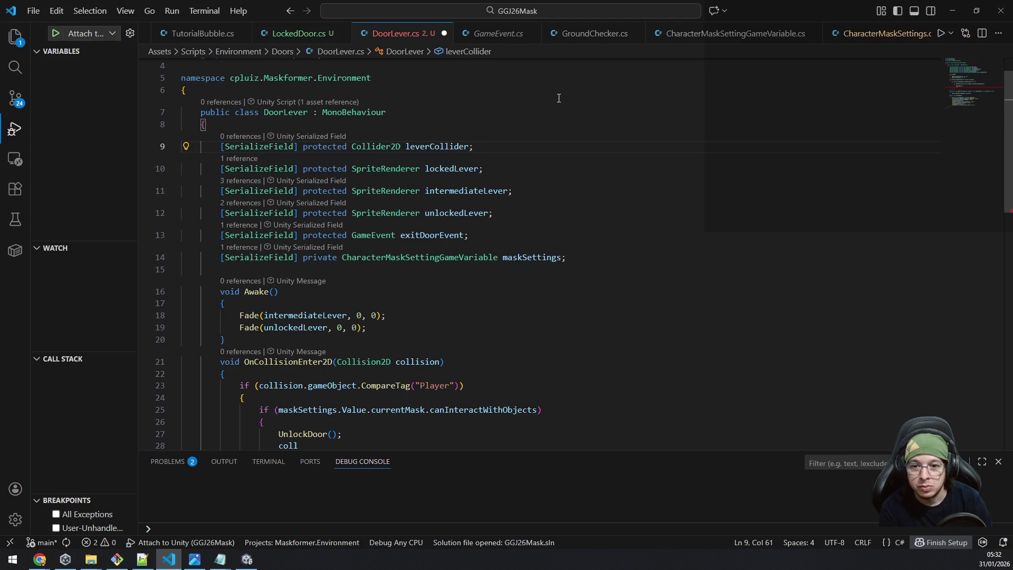
Step: Insert 'leverCollider.enabled = false;' before UnlockDoor(), save, and return to Unity
scroll(367, 309, "down", 2)
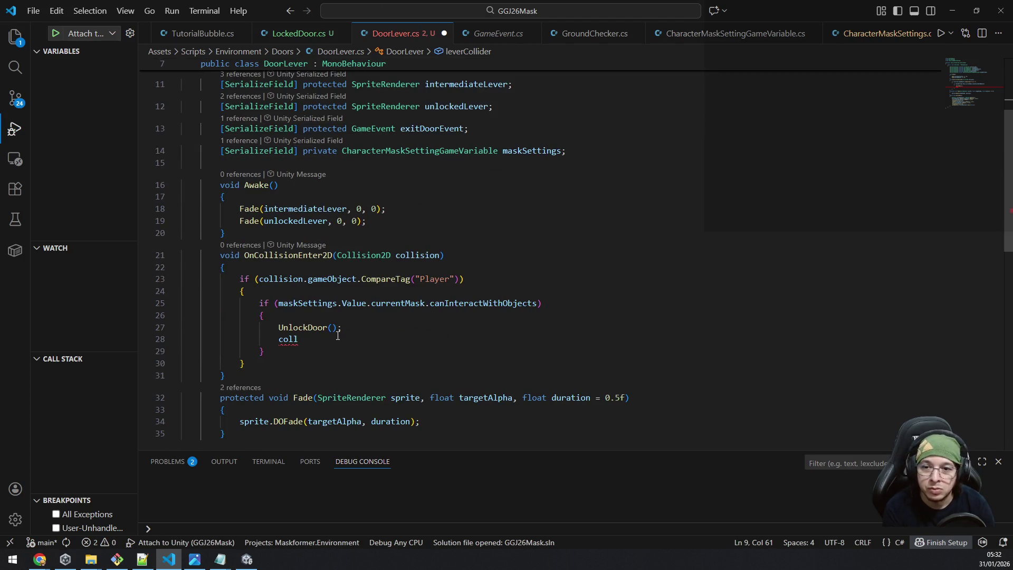
key("BackSpace")
key("BackSpace")
key("BackSpace")
key("alt+Up")
type("lever")
key("Tab")
type(".en")
key("Tab")
type("= fa")
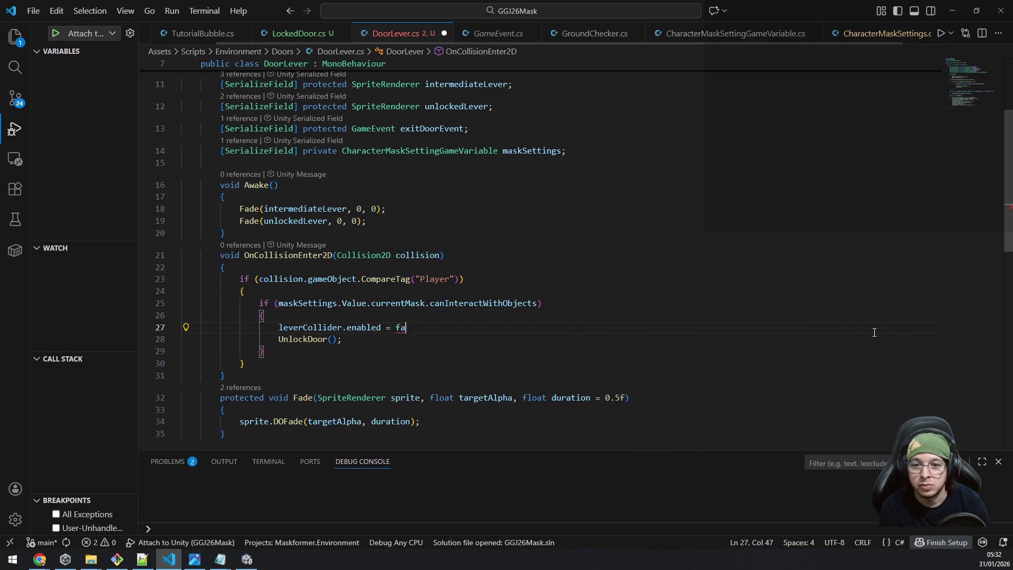
type("lse;")
key("ctrl+s")
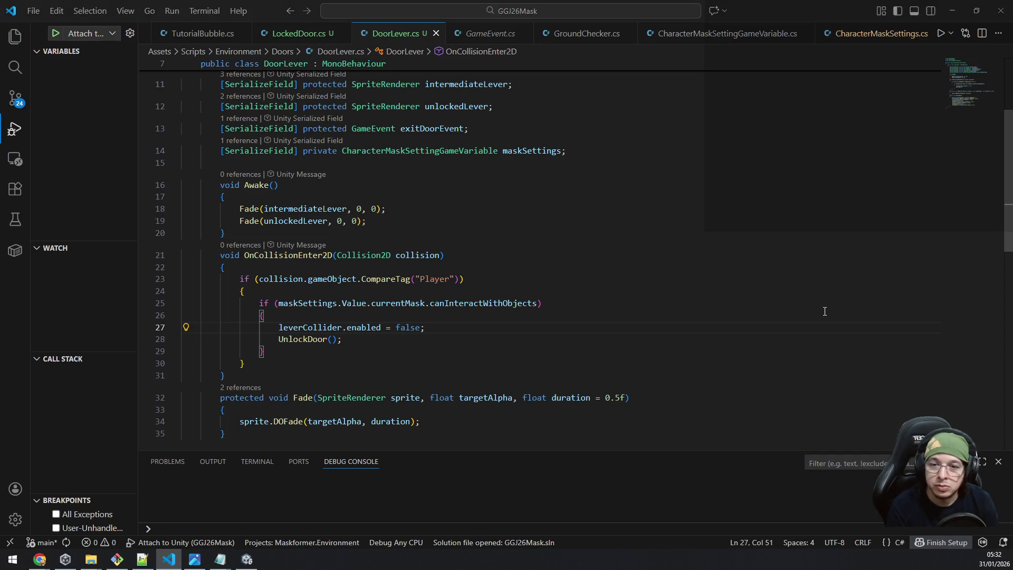
key("alt+Tab")
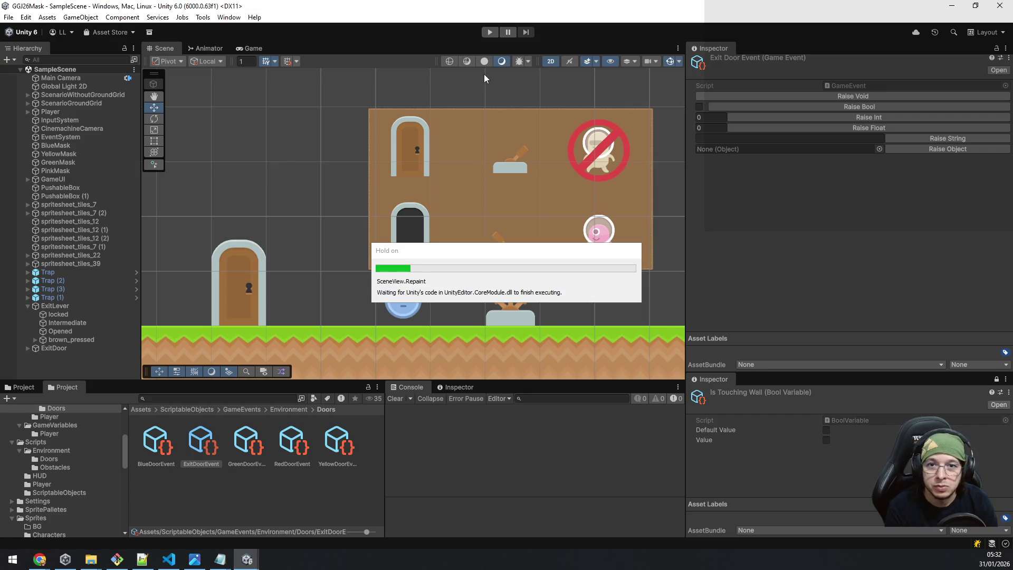
Step: Start a playtest and run right collecting the green and yellow masks, then jump back over the box
left_click(486, 31)
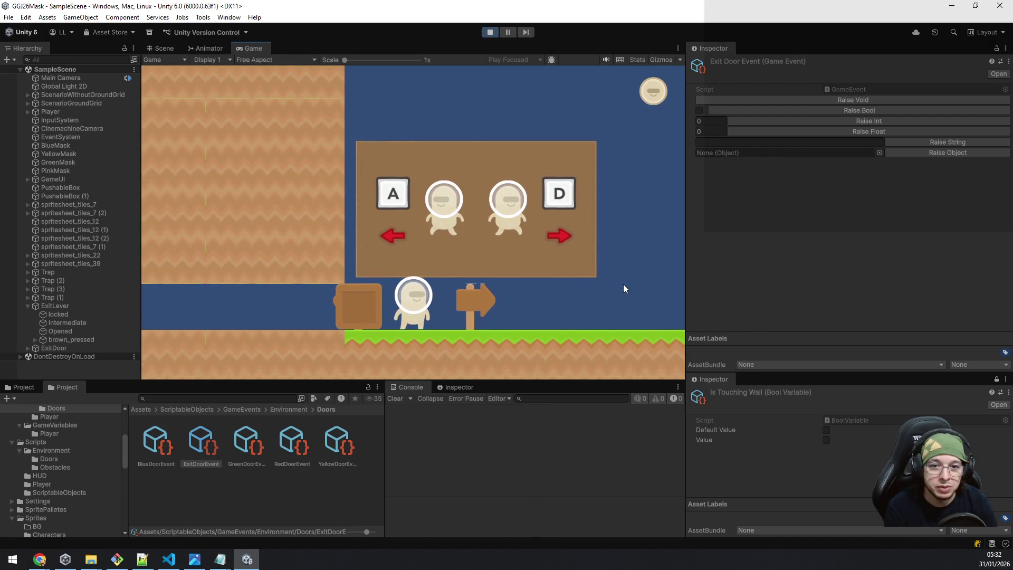
key("d")
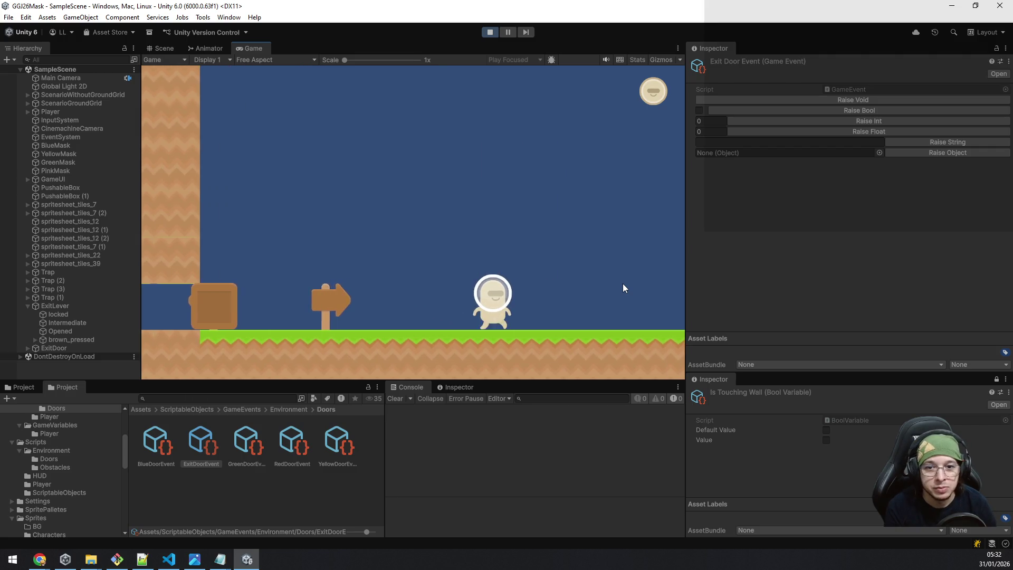
key("d")
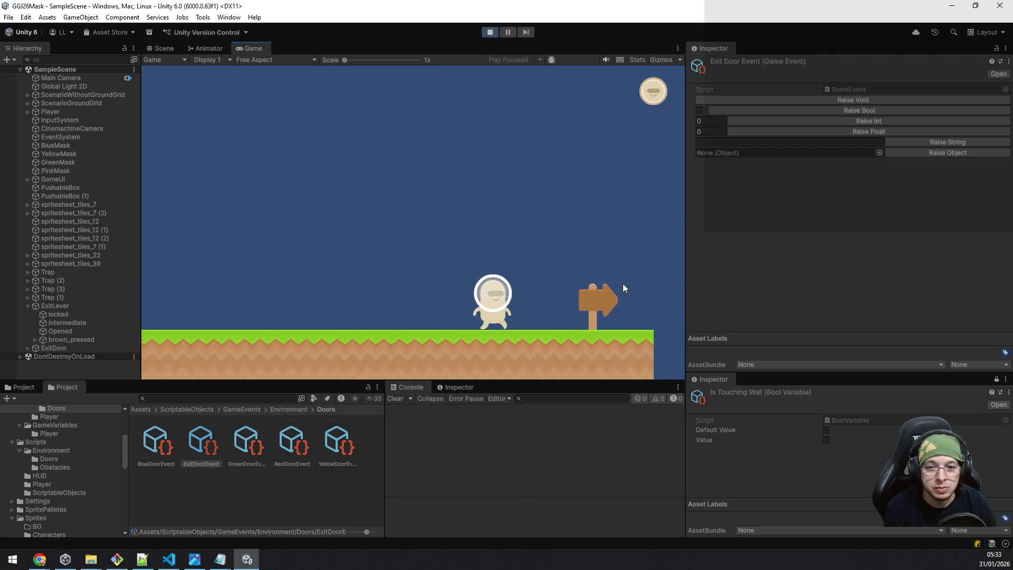
key("d")
key("space")
key("d")
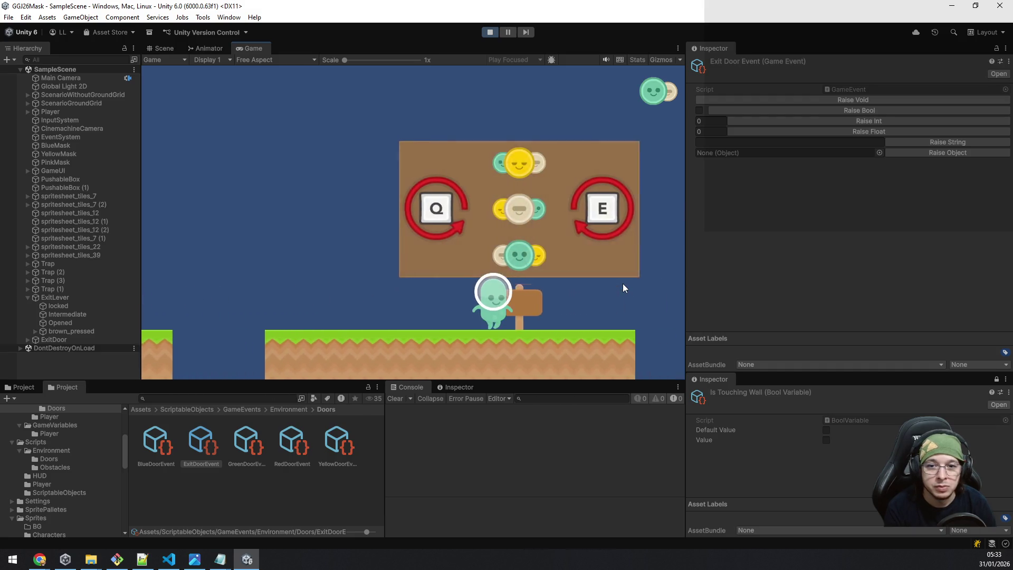
key("d")
key("space")
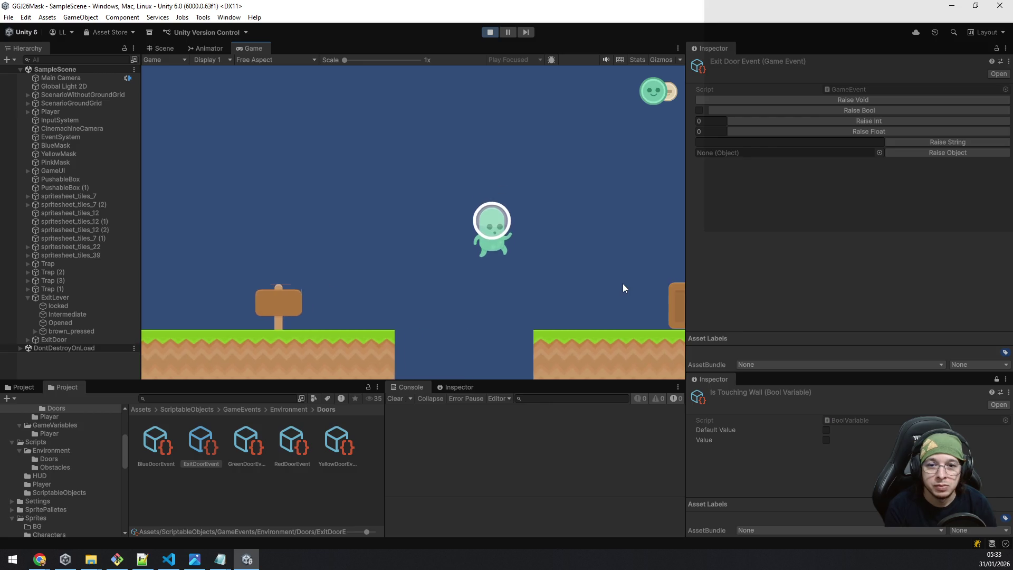
key("d")
key("space")
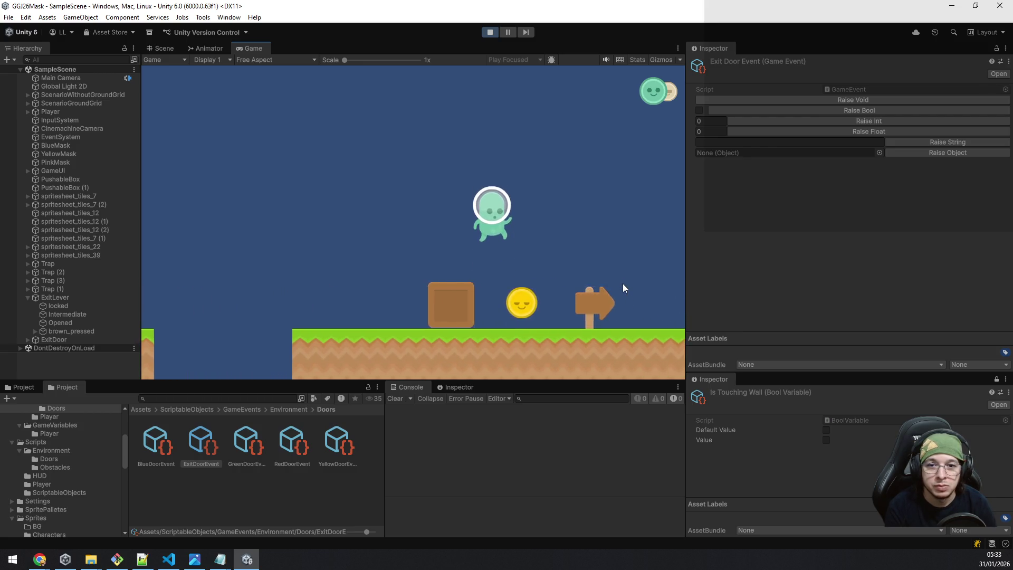
key("a")
key("space")
key("q")
key("space")
key("a")
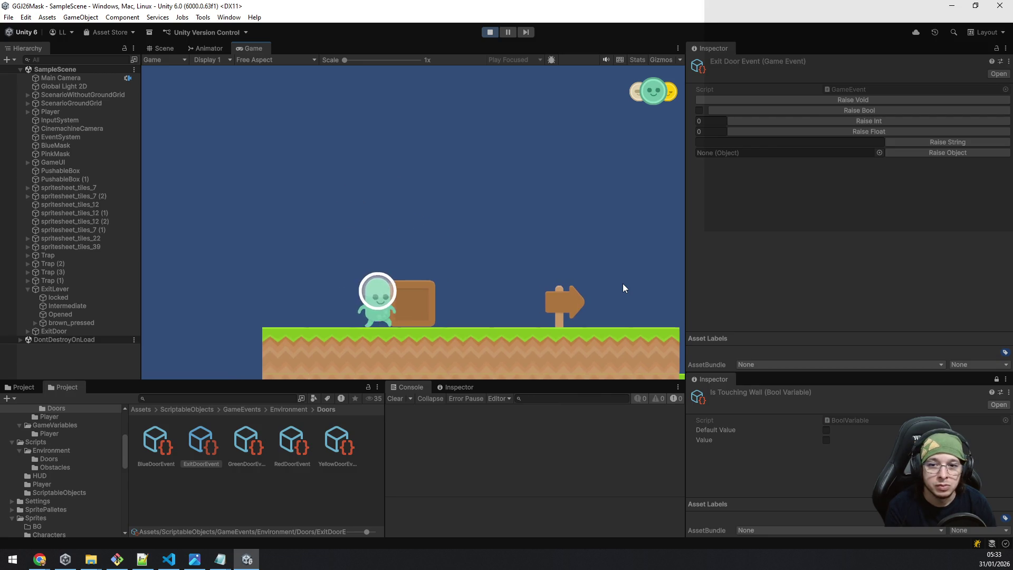
Step: As the yellow mask, push the wooden box into the gap, then switch to green and cross
key("q")
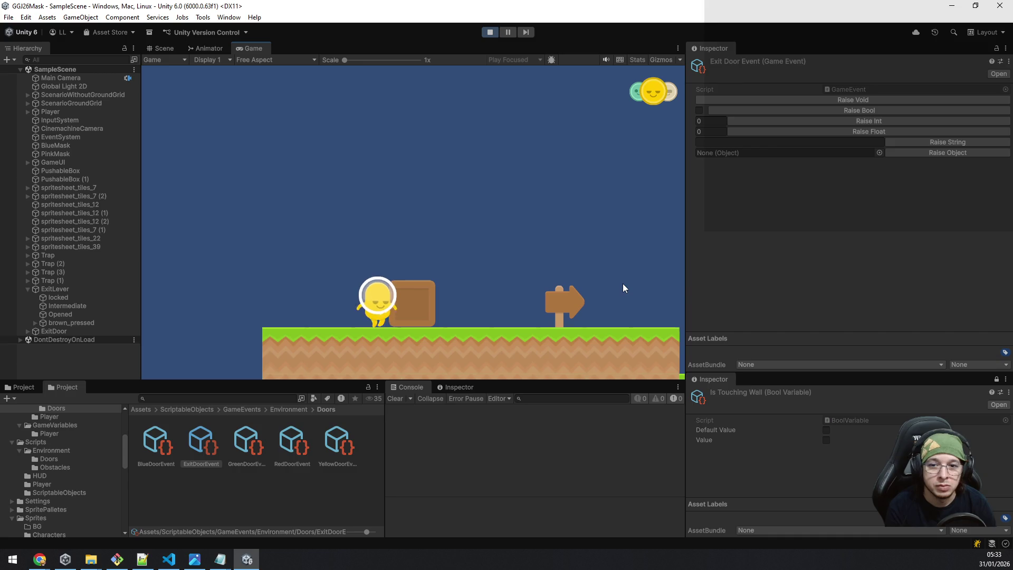
key("d")
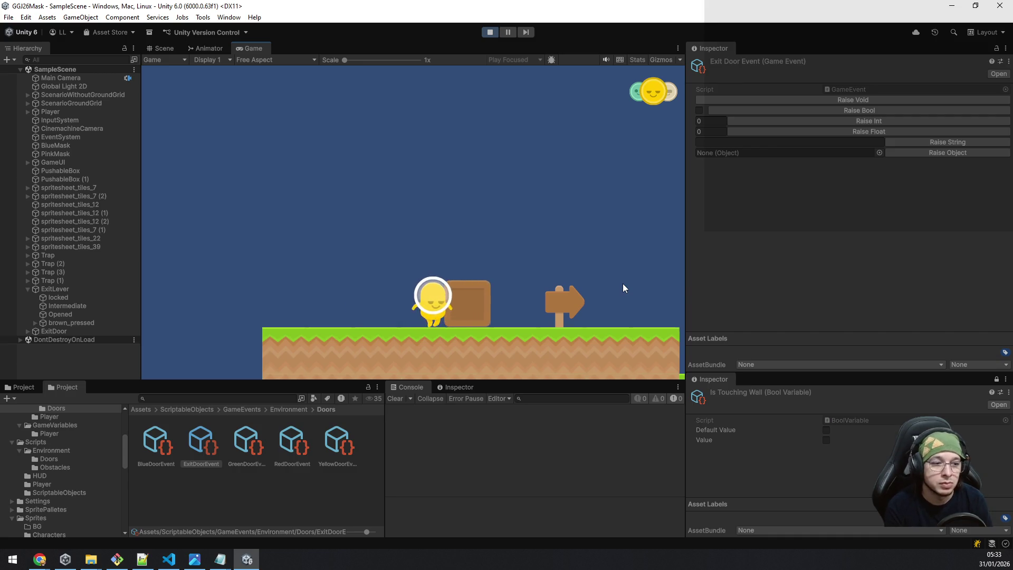
key("d")
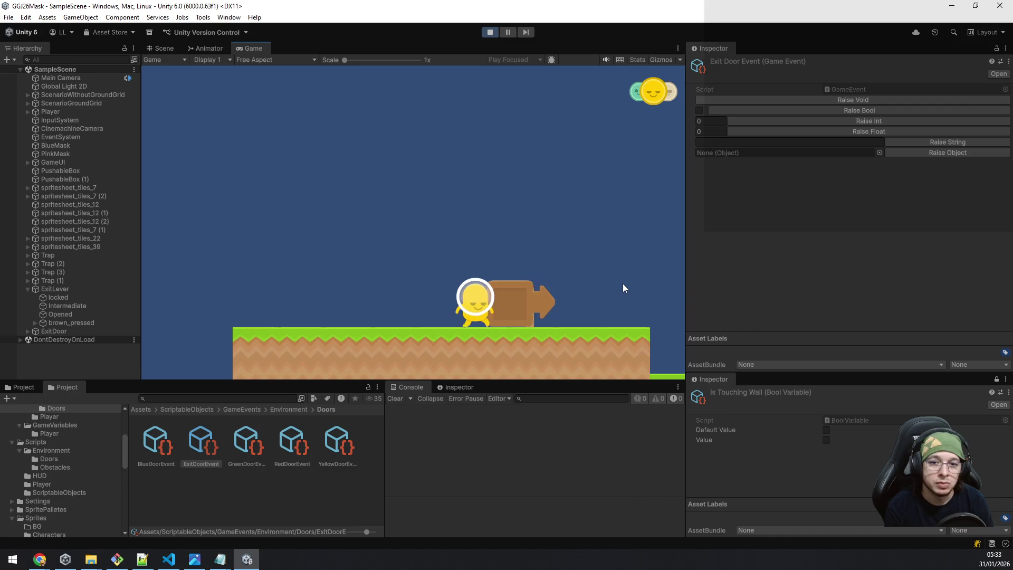
key("d")
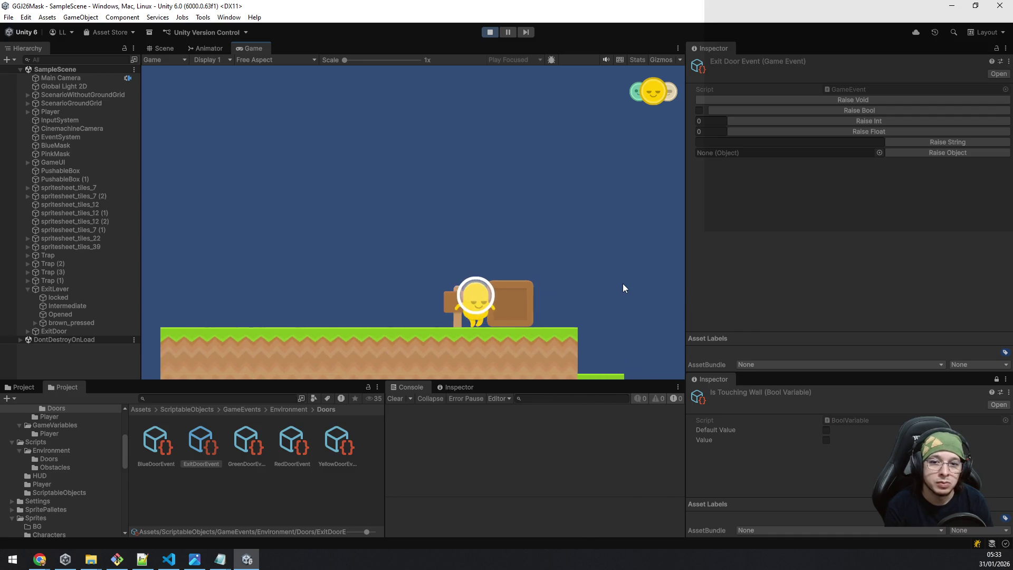
key("d")
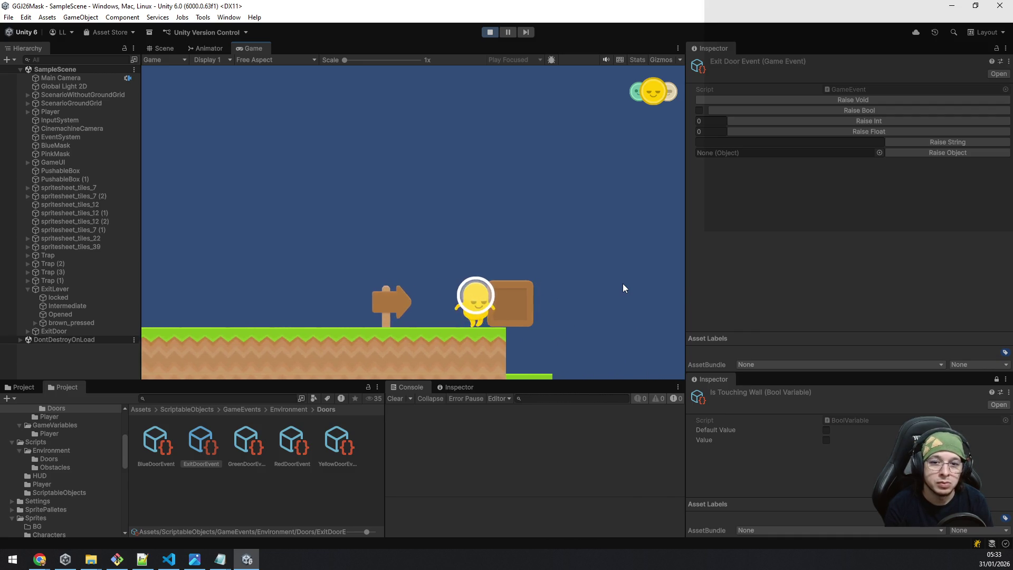
key("d")
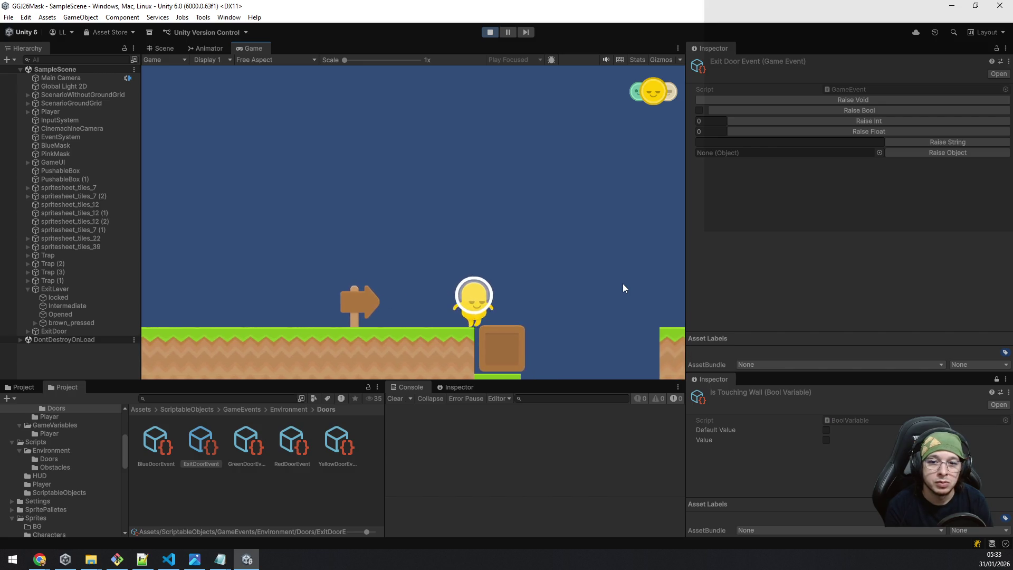
key("d")
key("e")
key("space")
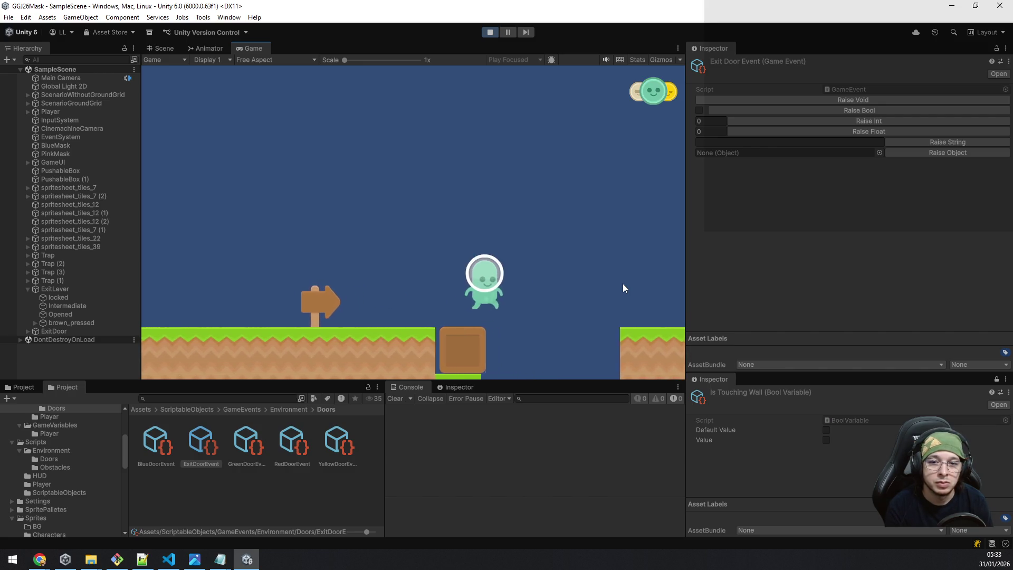
key("d")
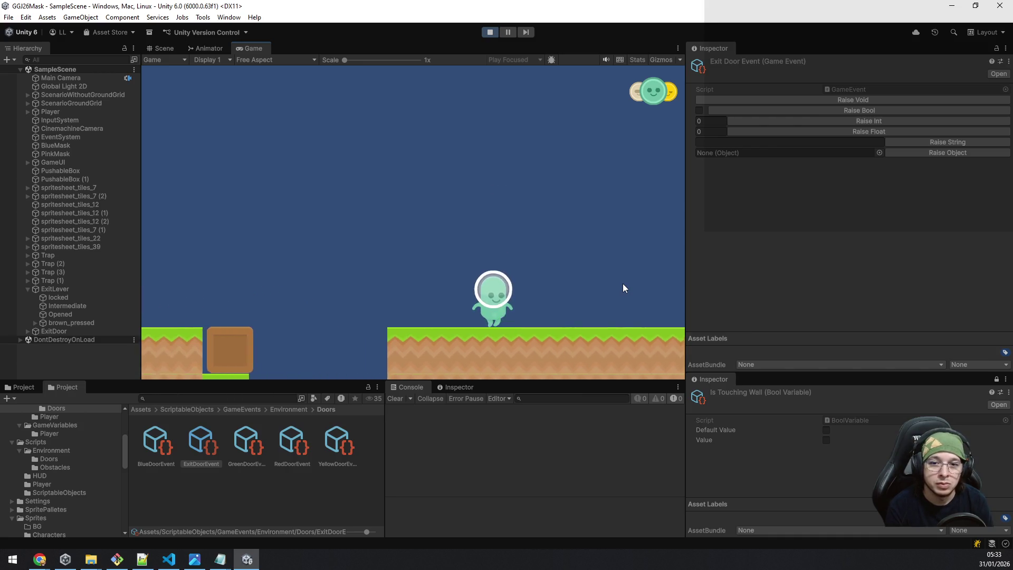
Step: Collect the blue mask, head back left toward the pit, and view the Scene tab
key("d")
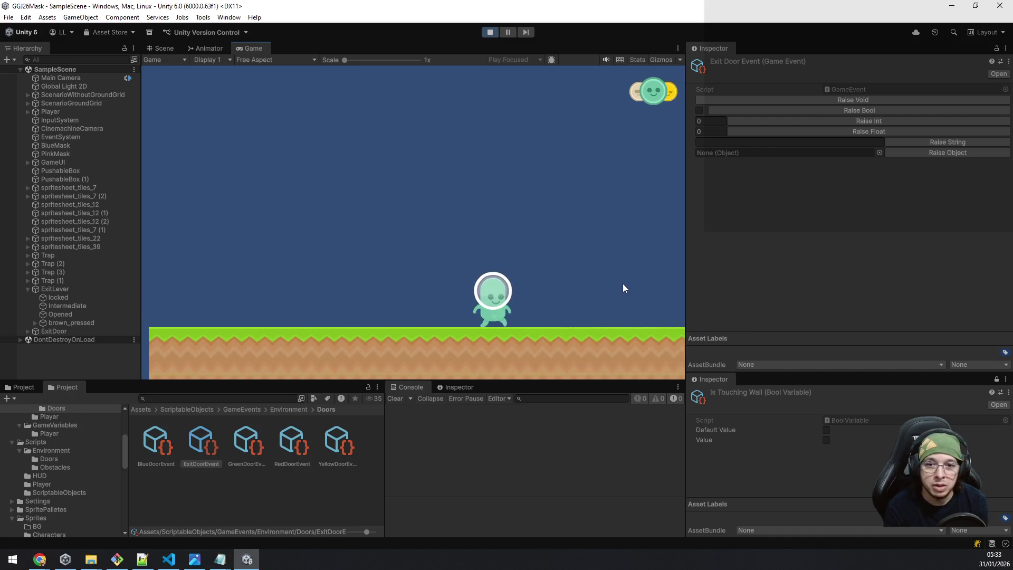
key("d")
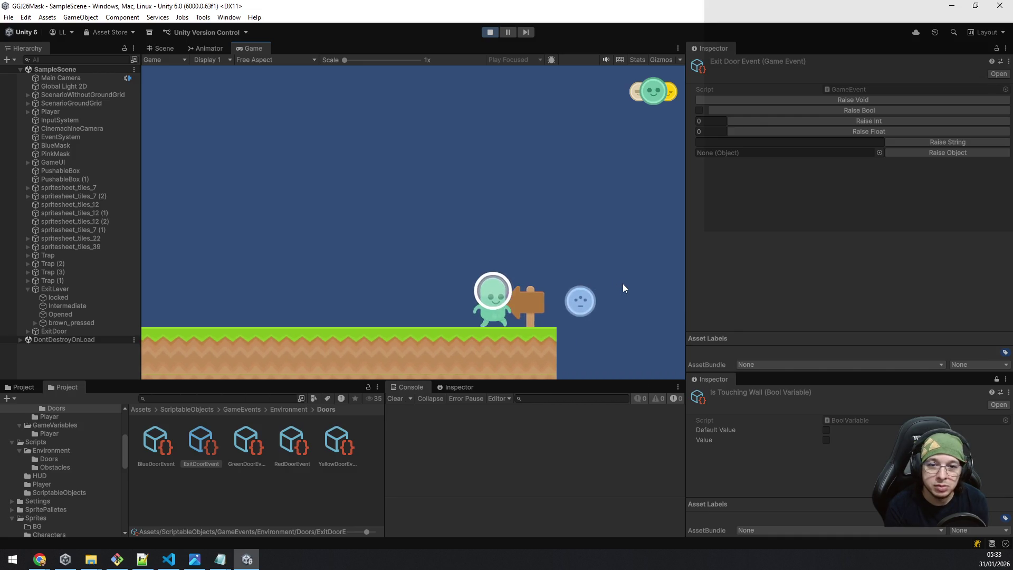
key("a")
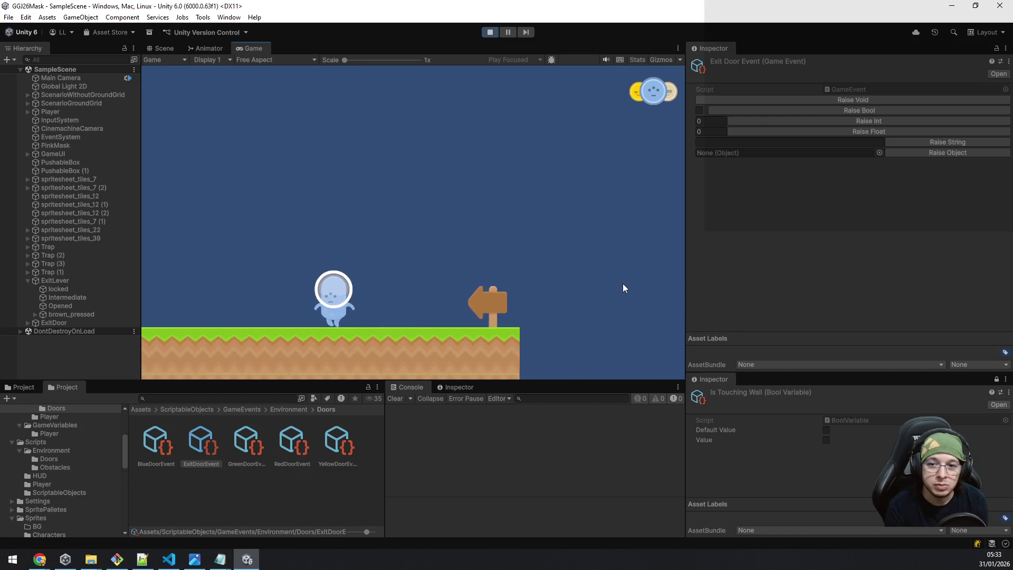
key("space")
key("a")
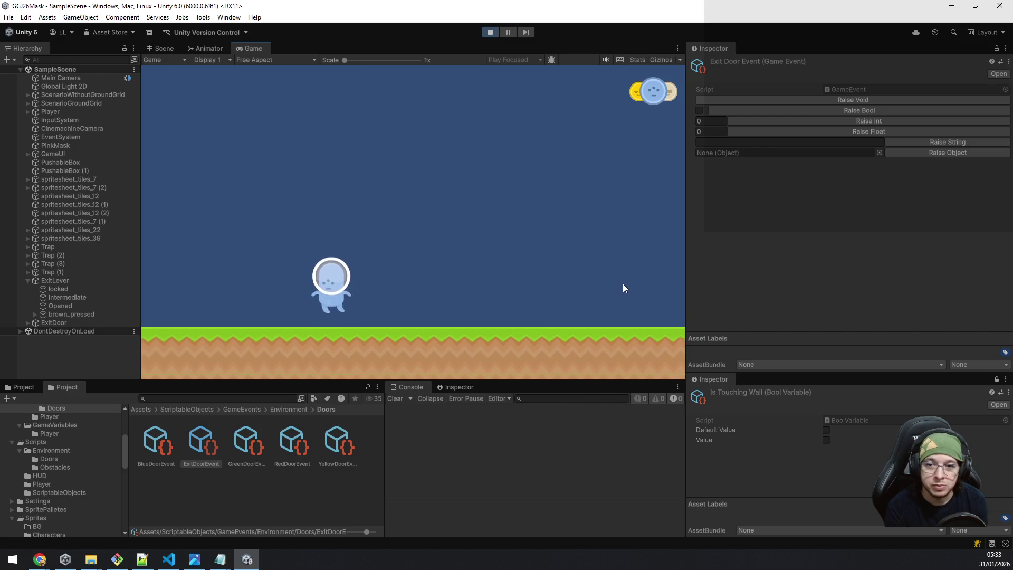
key("a")
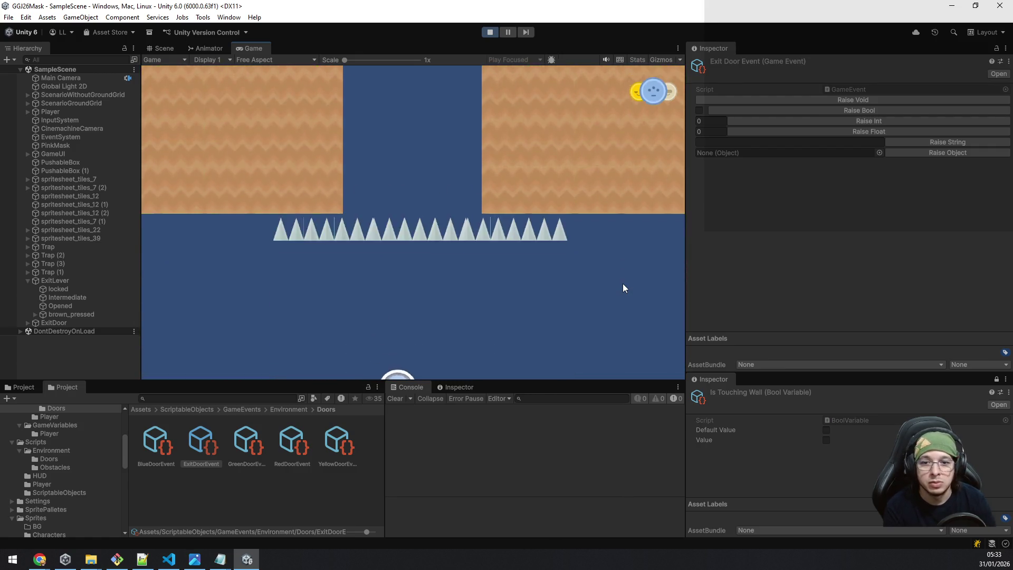
left_click(164, 49)
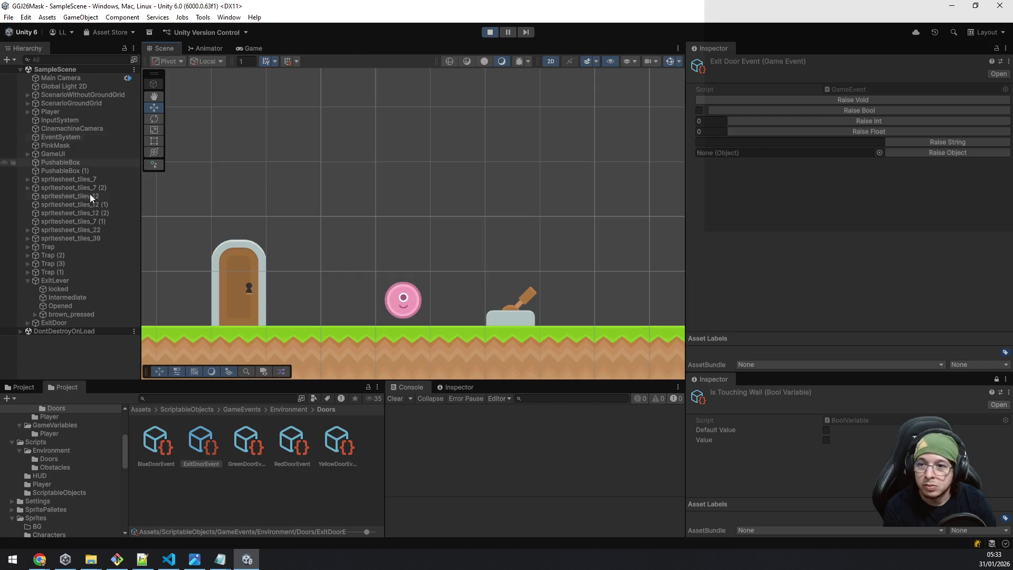
Step: Move PinkMask right past the lever and copy its world transform
left_click_drag(549, 268, 449, 262)
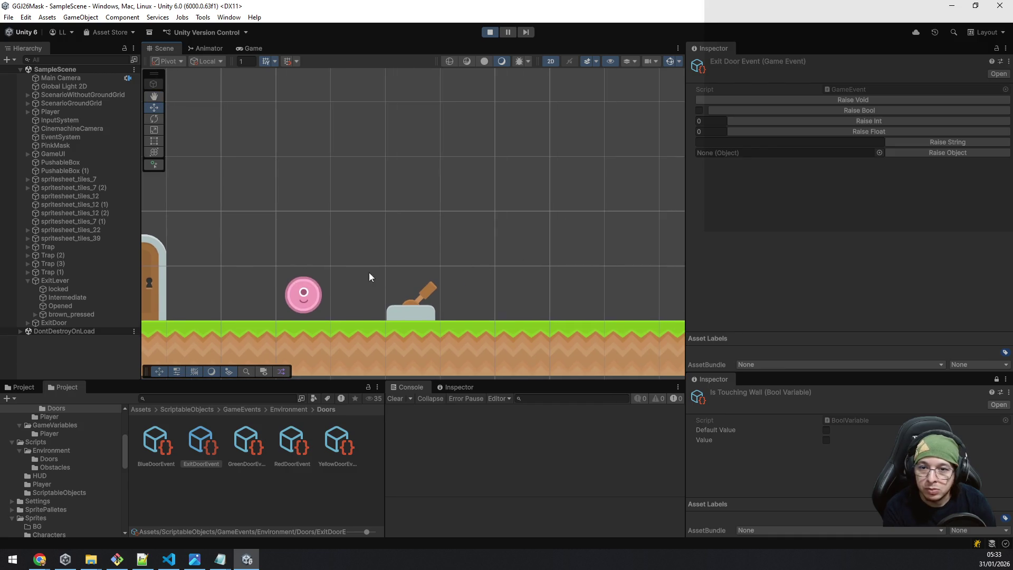
left_click(311, 295)
left_click_drag(350, 297, 674, 311)
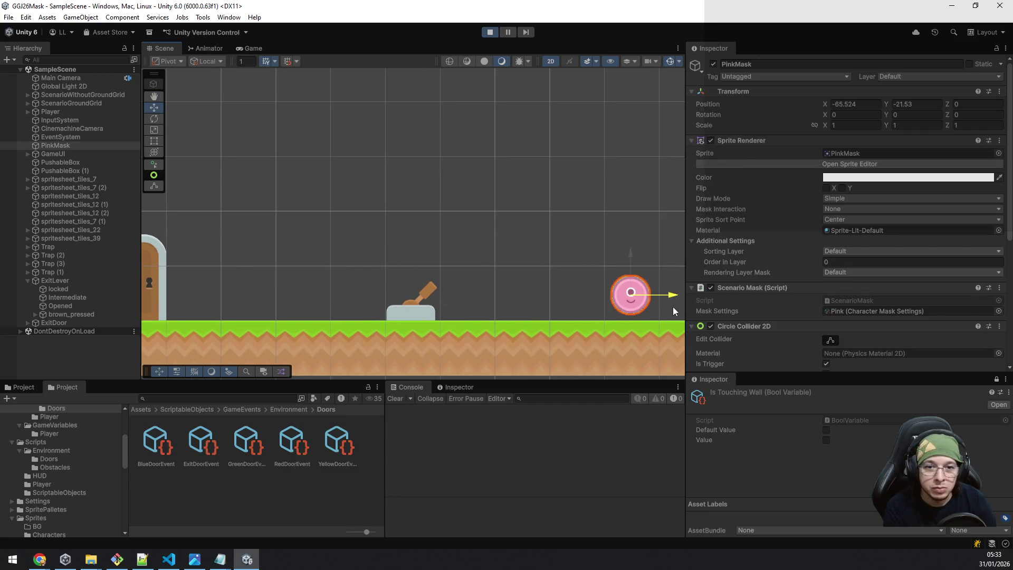
right_click(766, 95)
mouse_move(832, 171)
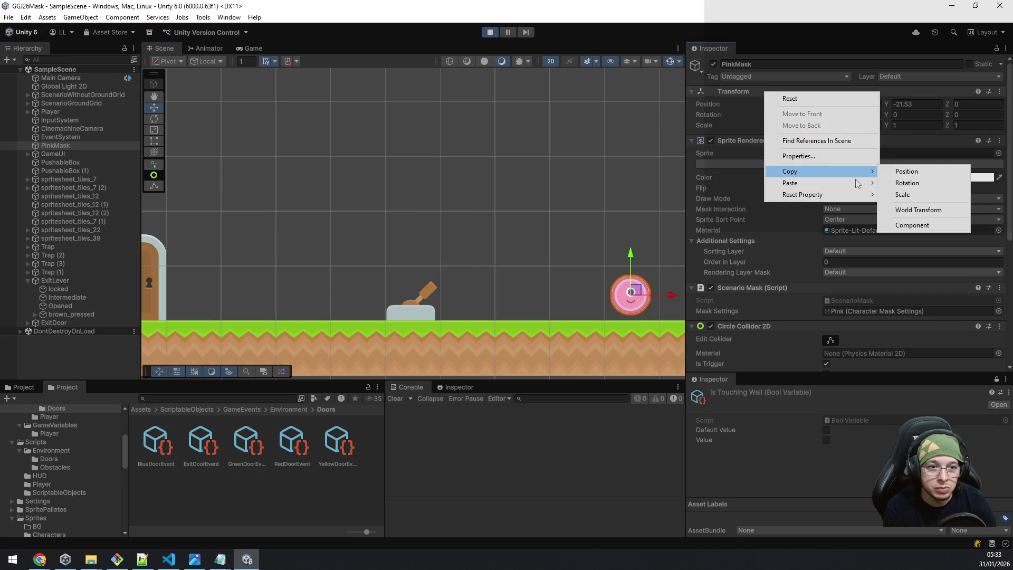
left_click(900, 210)
Step: Put PinkMask back left of the lever and paste its world transform onto Player
left_click_drag(674, 296, 328, 274)
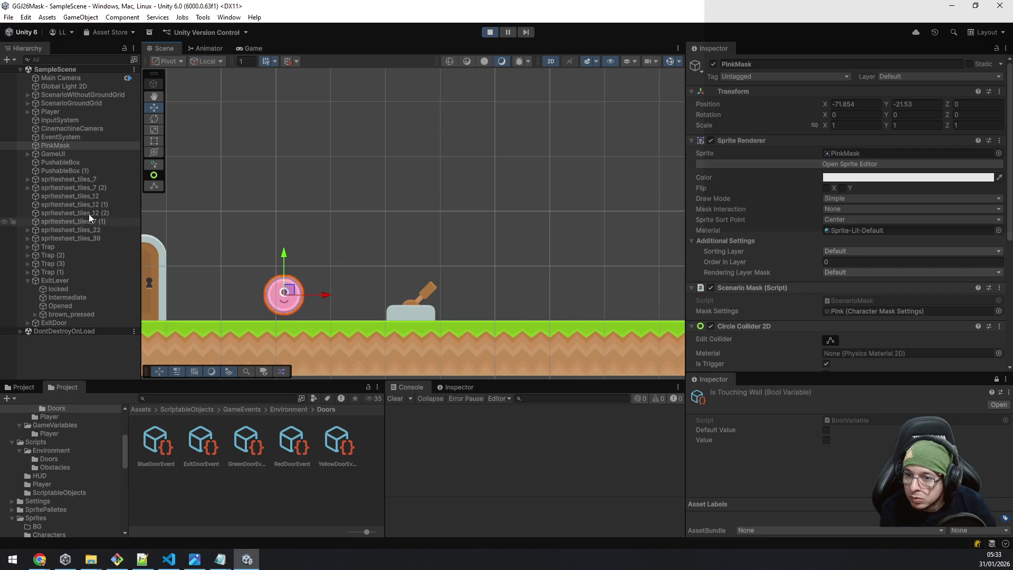
left_click(80, 113)
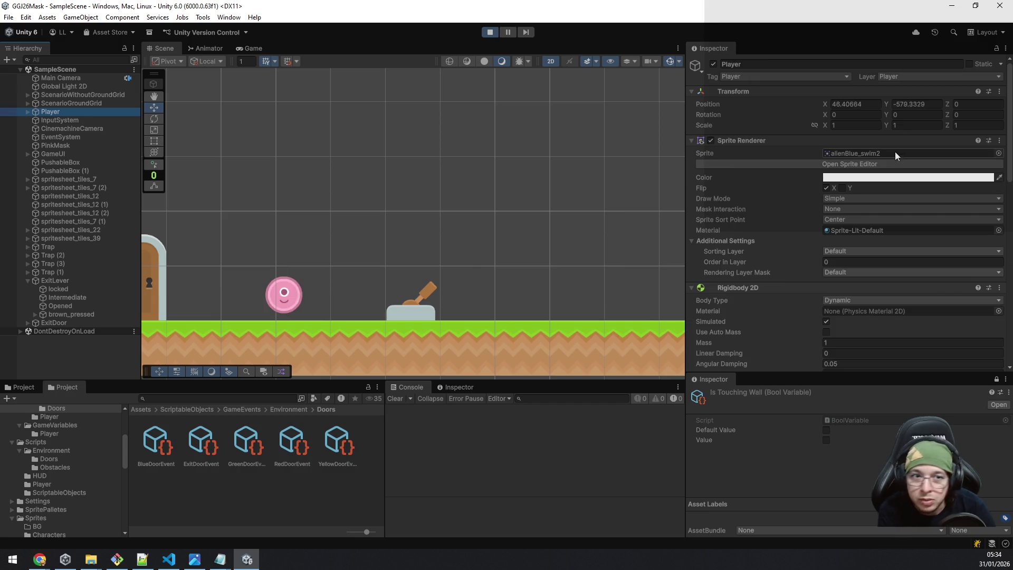
right_click(868, 98)
mouse_move(930, 186)
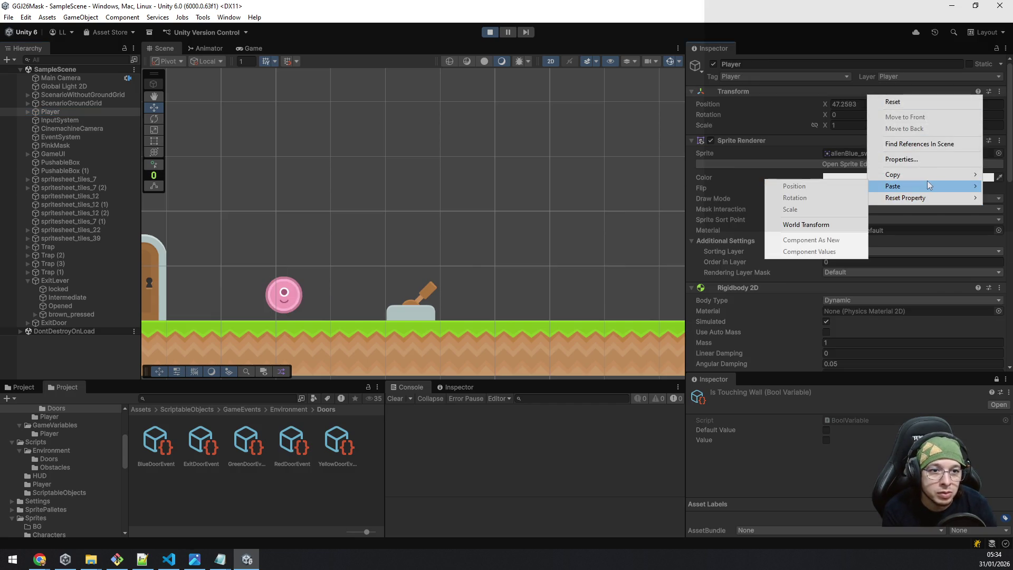
left_click(817, 225)
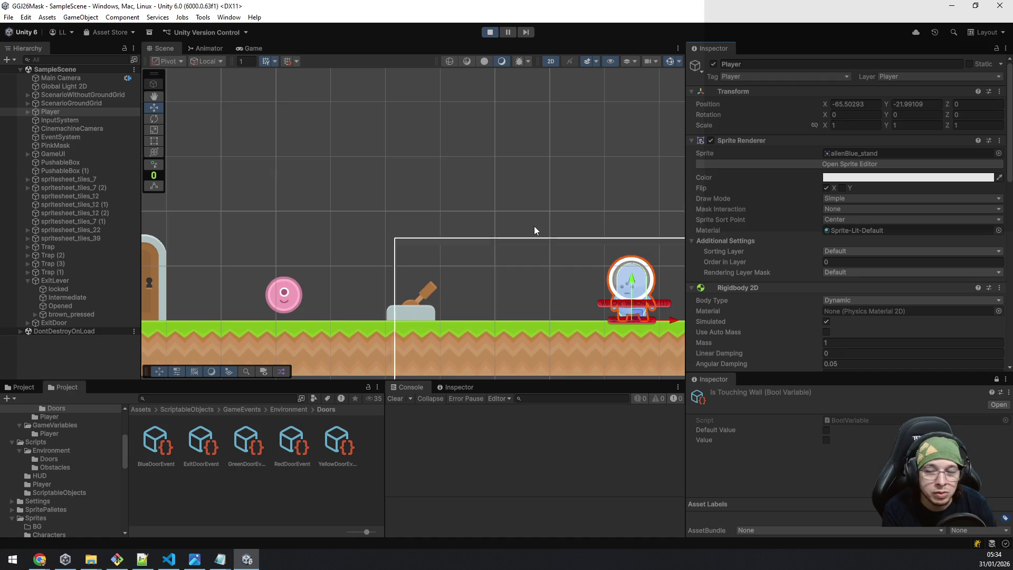
left_click(209, 48)
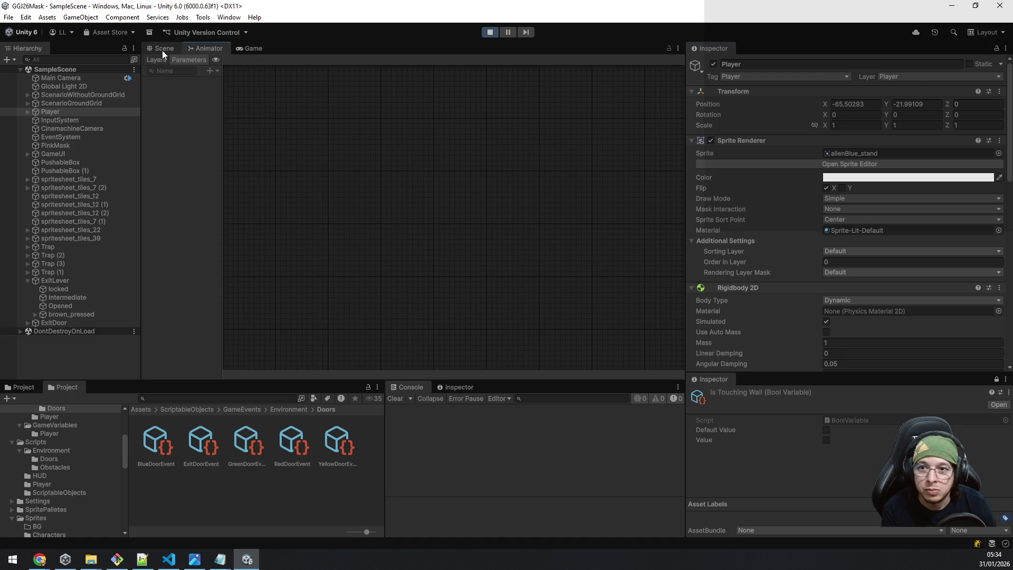
Step: In the Game view, walk and jump the character right, then left toward the lever
left_click(164, 49)
left_click(246, 50)
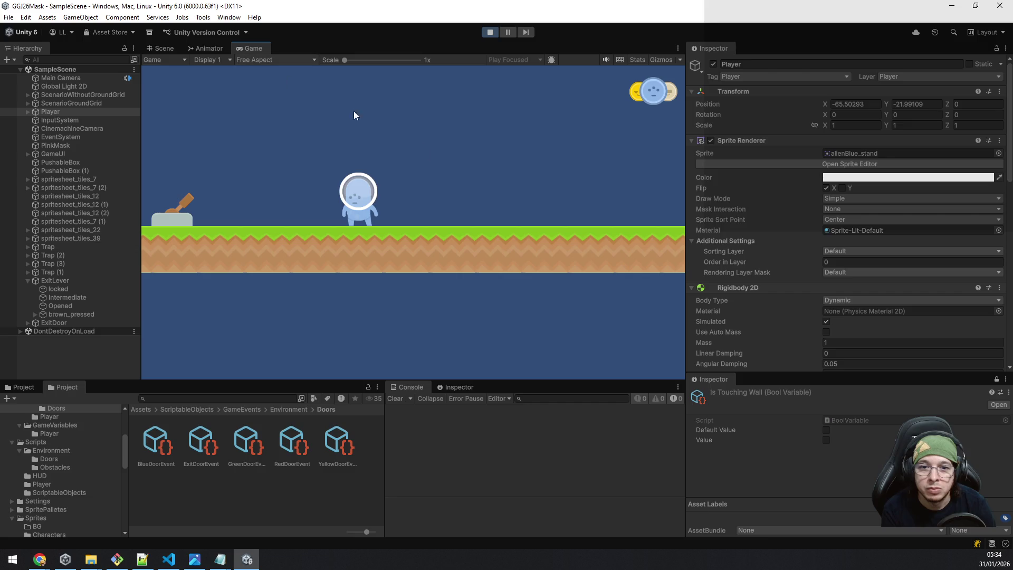
key("d")
key("space")
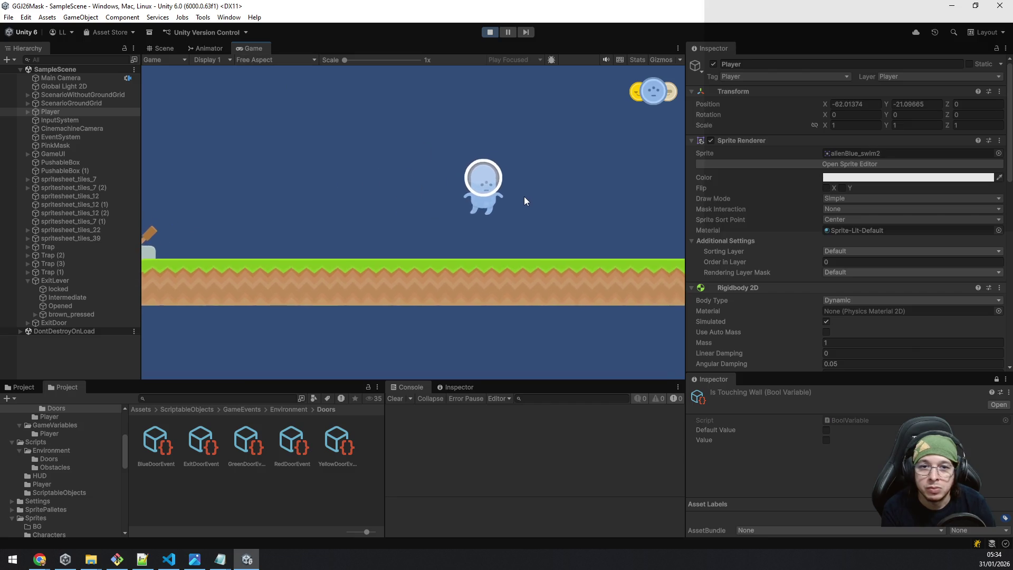
key("a")
key("space")
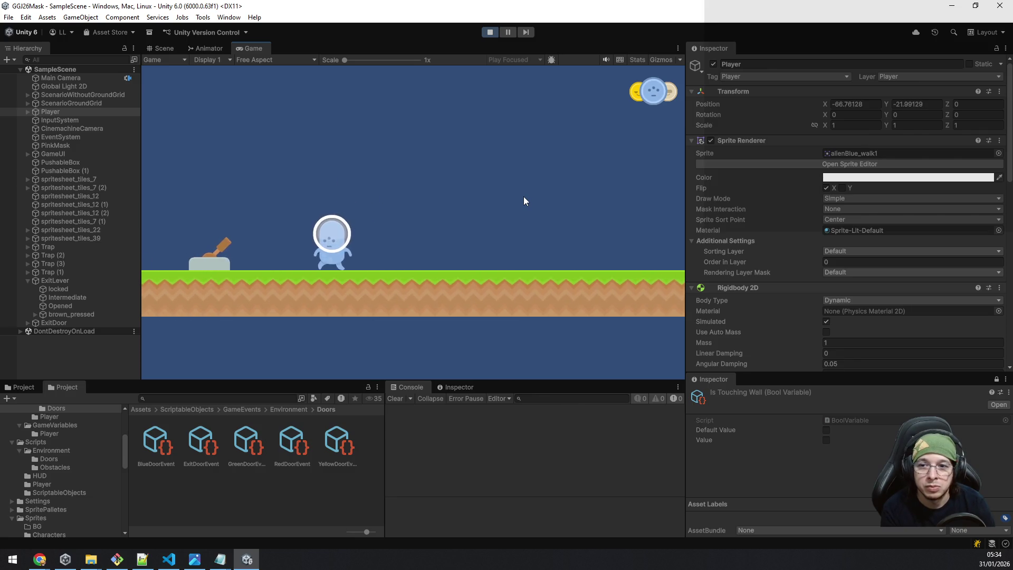
key("a")
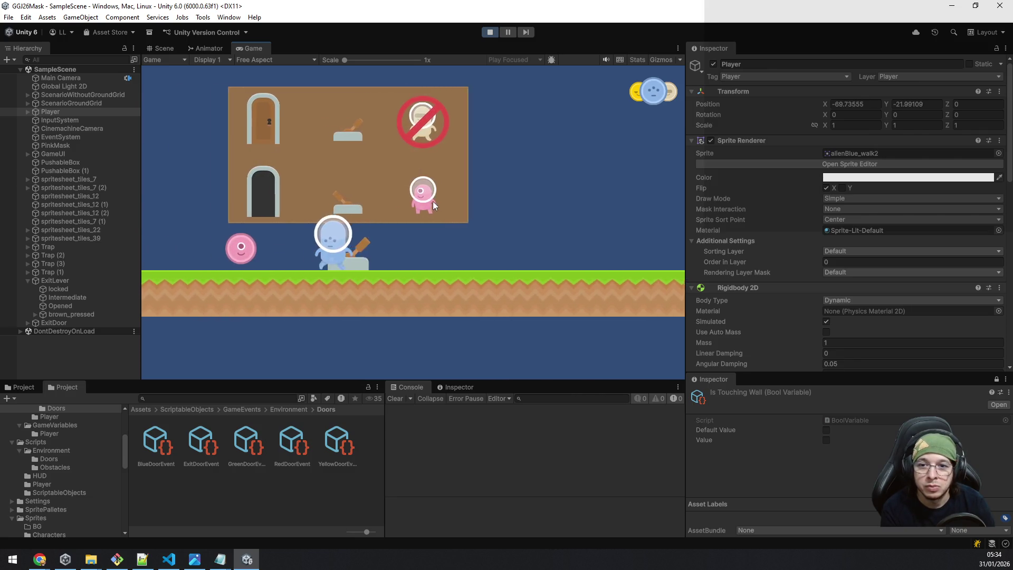
Step: Switch to the pink character by the lever, walk past it, and stop the playtest
key("d")
key("a")
key("e")
key("a")
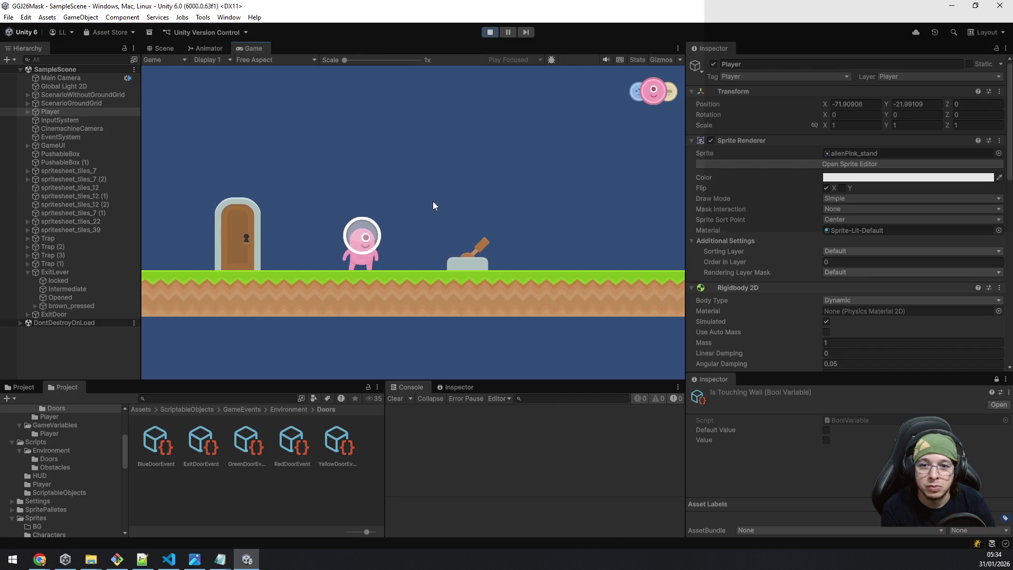
key("d")
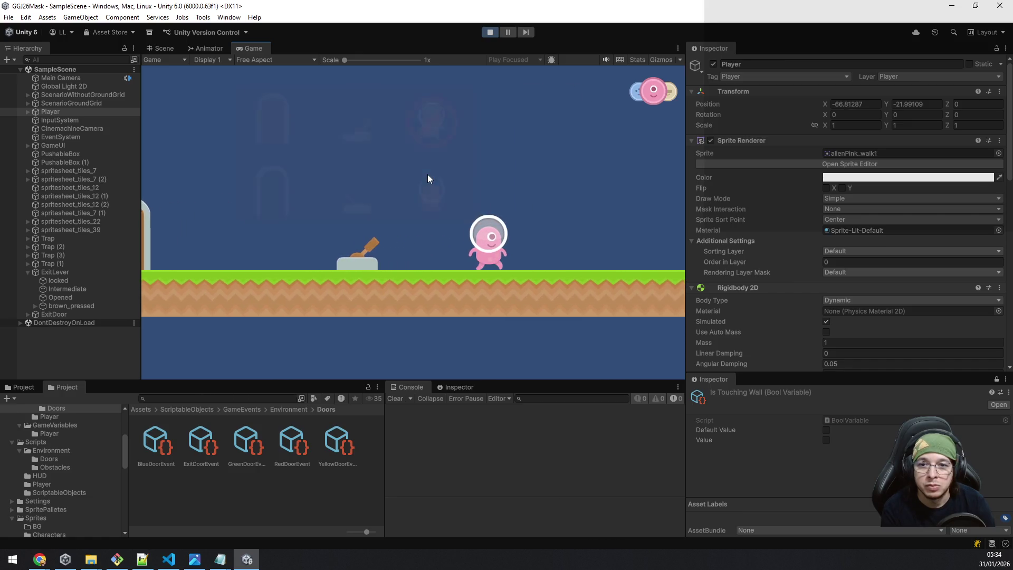
left_click(490, 34)
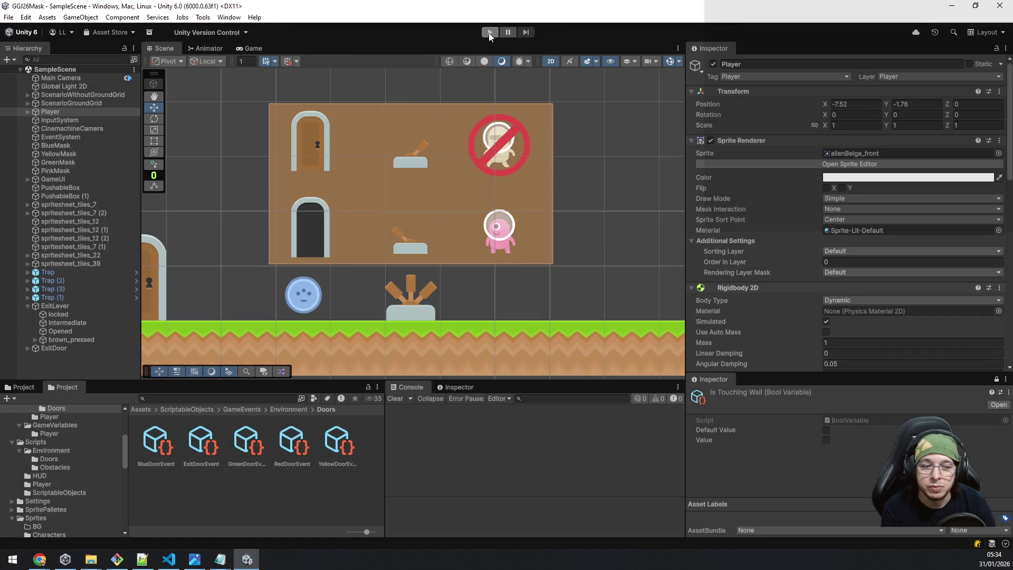
Step: Add a trigger Box Collider 2D to ExitLever and assign it as the Lever Collider
left_click(72, 306)
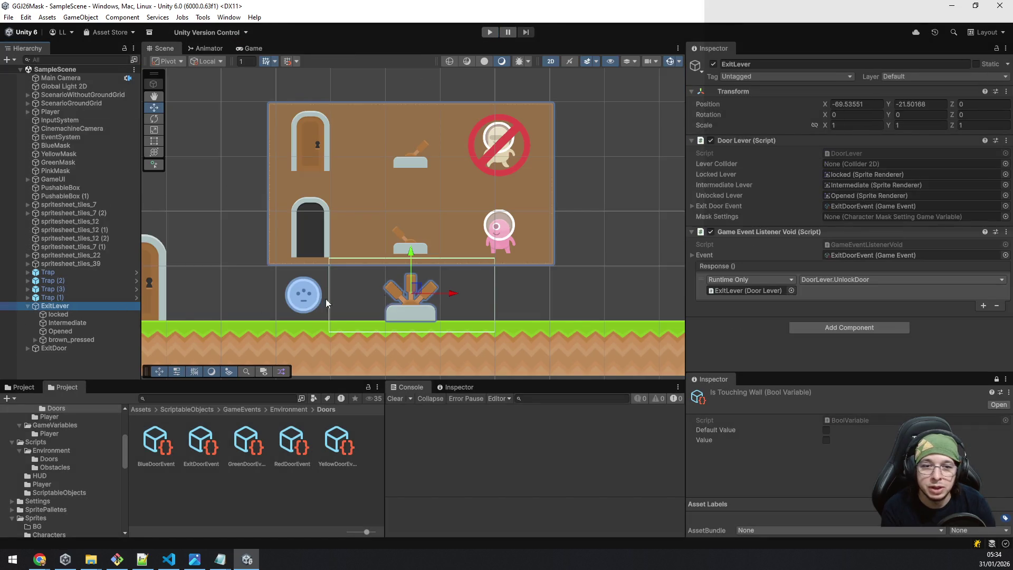
left_click(838, 327)
type("boxco")
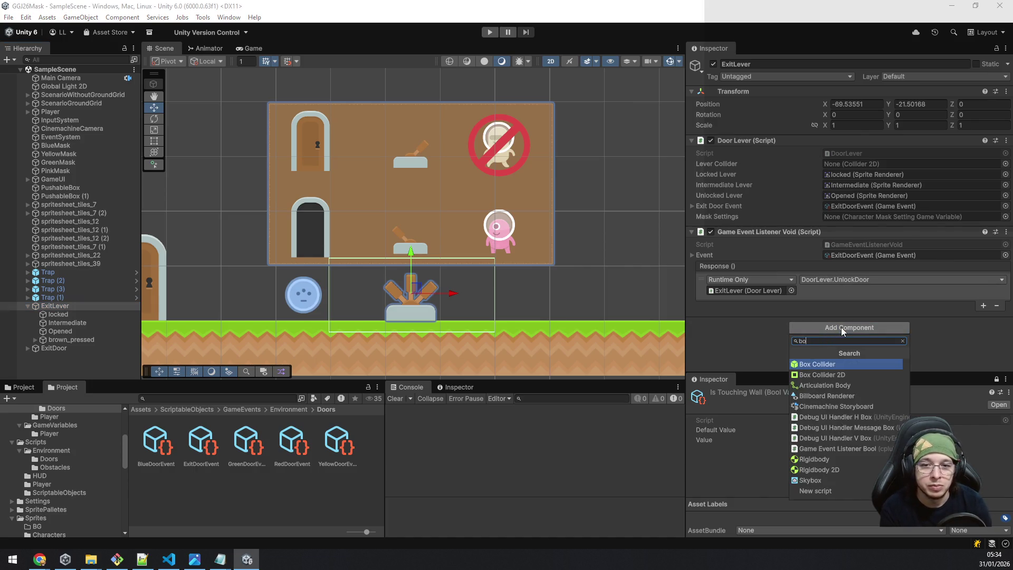
key("Down")
key("Return")
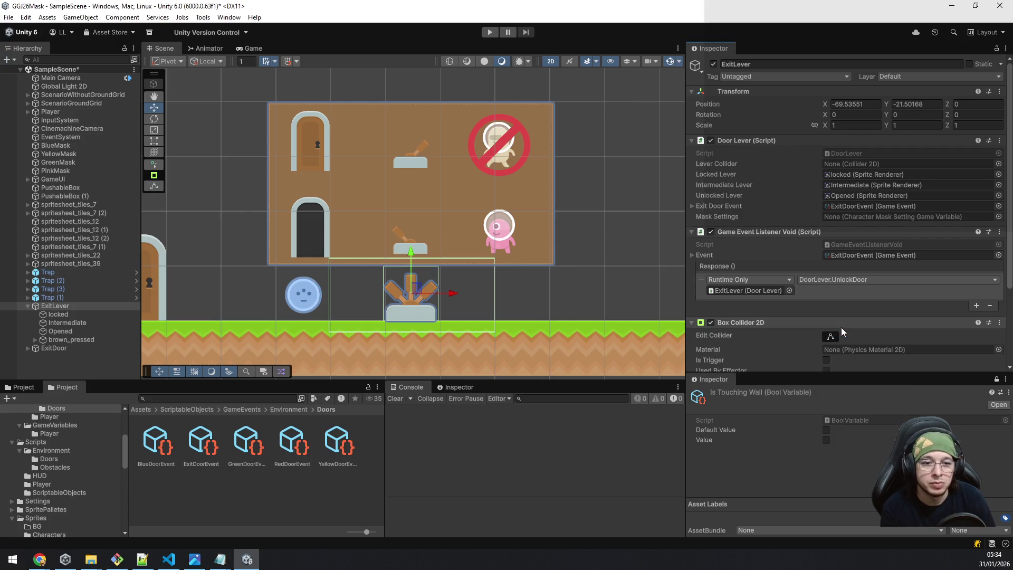
left_click(827, 360)
left_click_drag(812, 321, 857, 164)
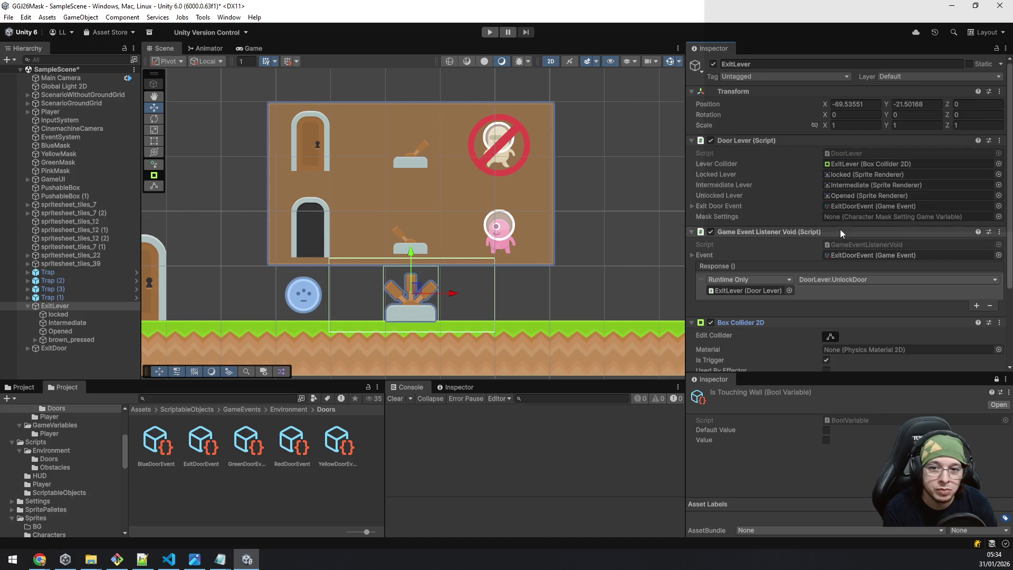
Step: Review ExitLever's components and start a new playtest
scroll(840, 229, "down", 2)
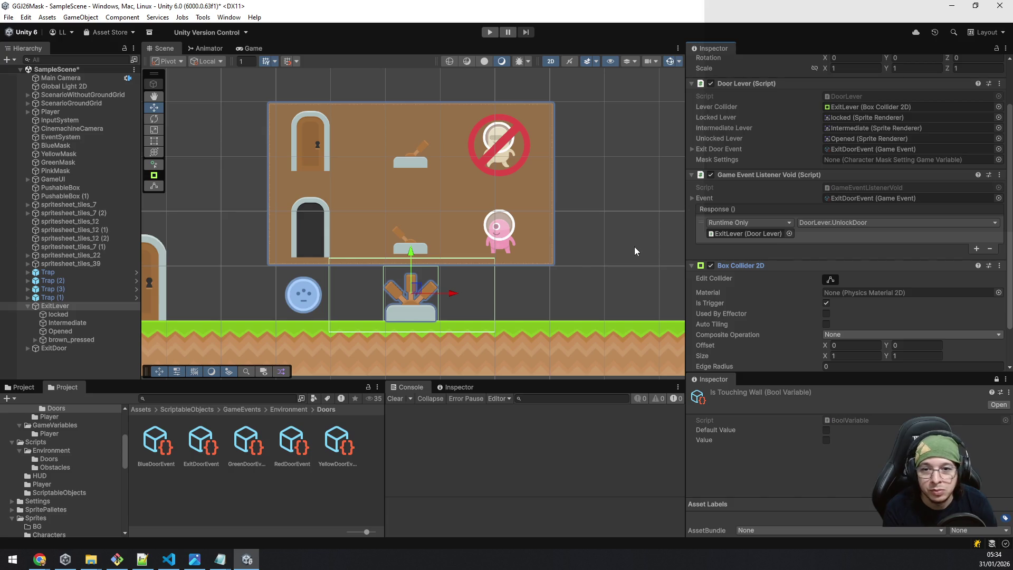
scroll(771, 283, "down", 2)
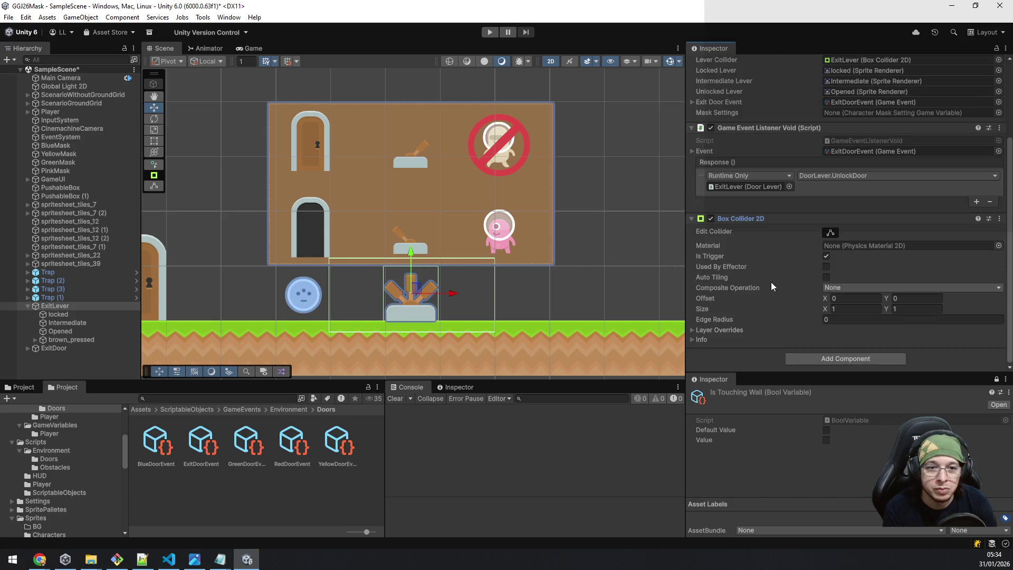
scroll(774, 275, "up", 4)
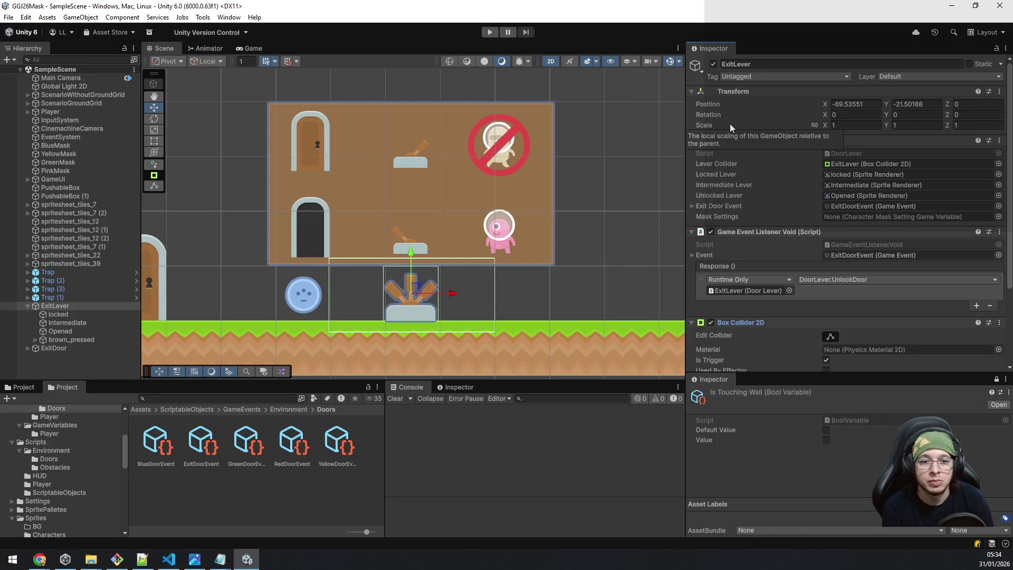
left_click(490, 33)
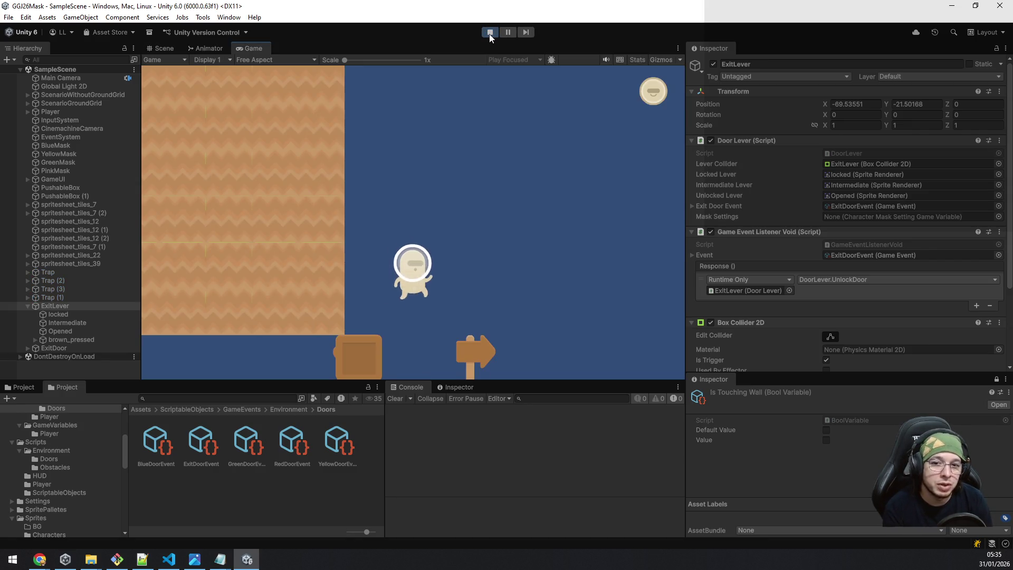
Step: Run and jump right through the level, collecting the green and yellow masks
key("d")
key("space")
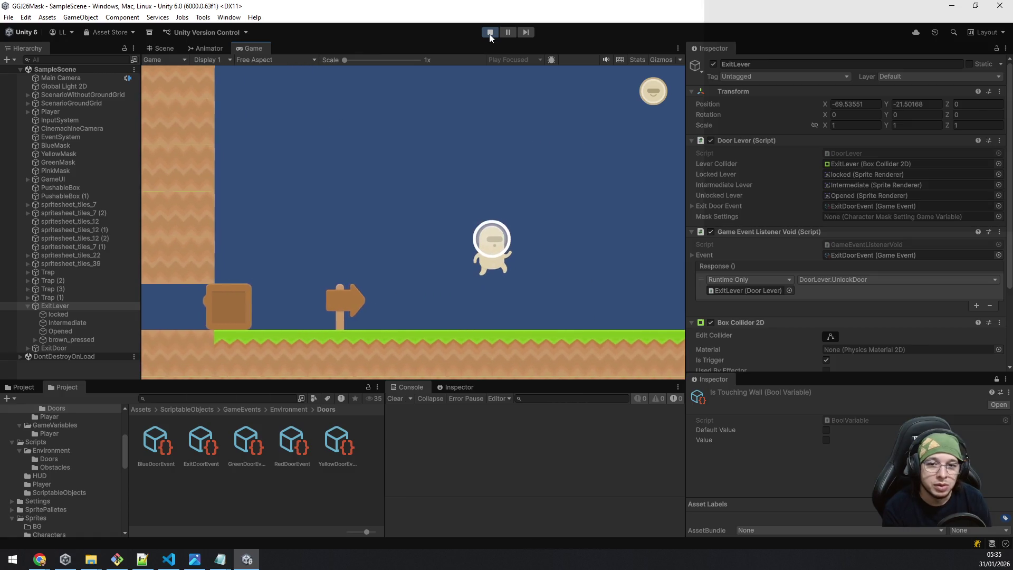
key("space")
key("space")
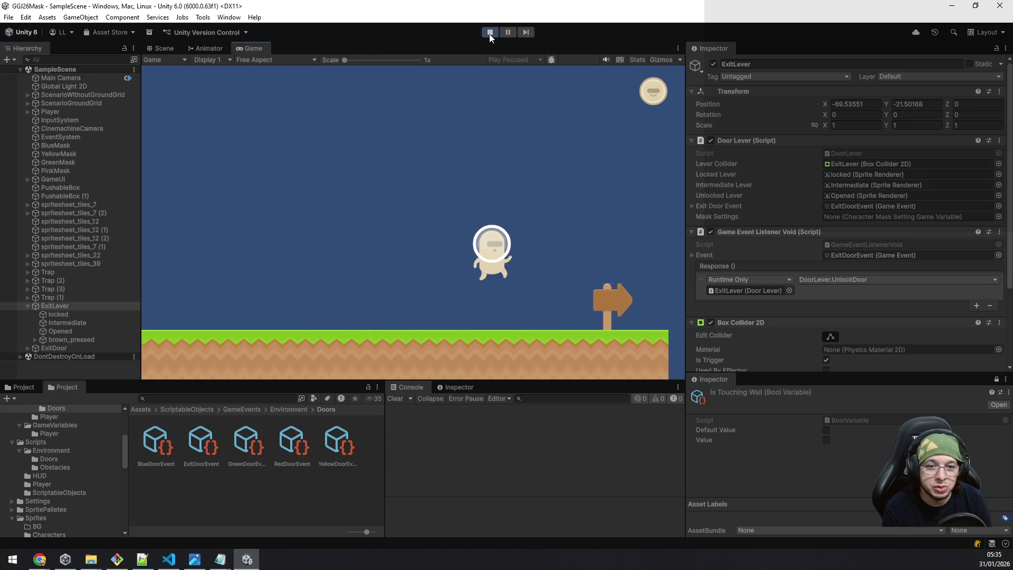
key("space")
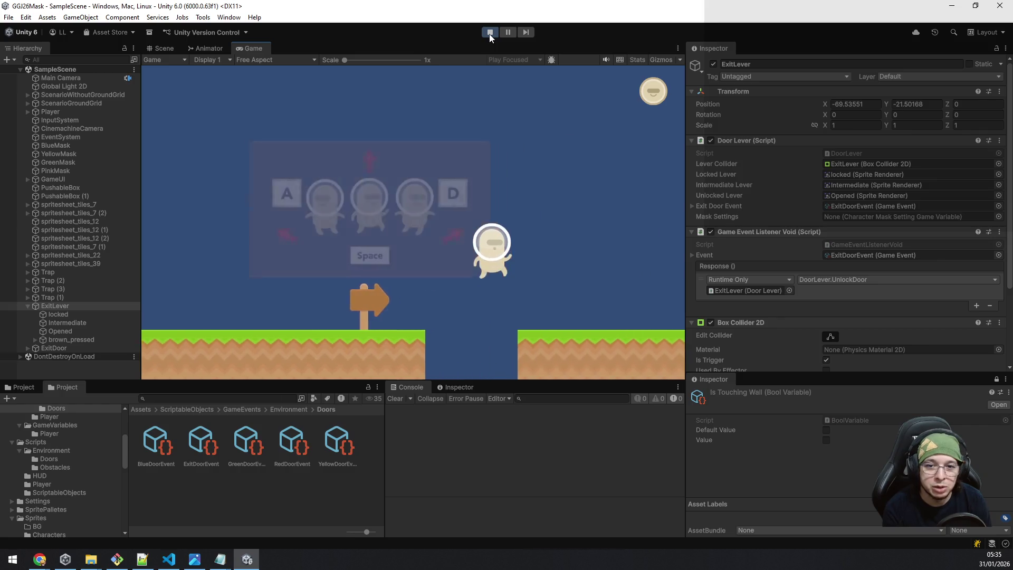
key("d")
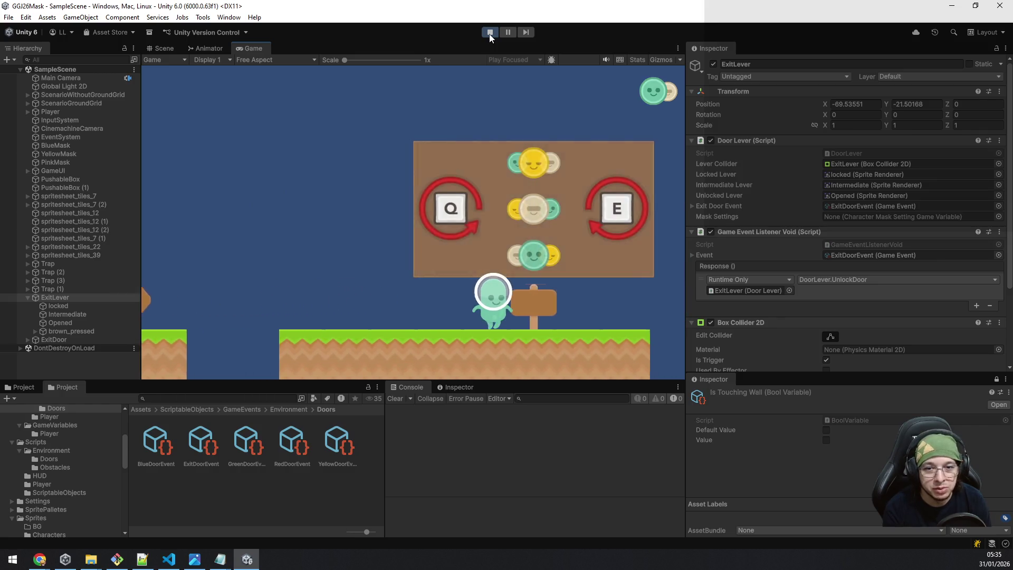
key("space")
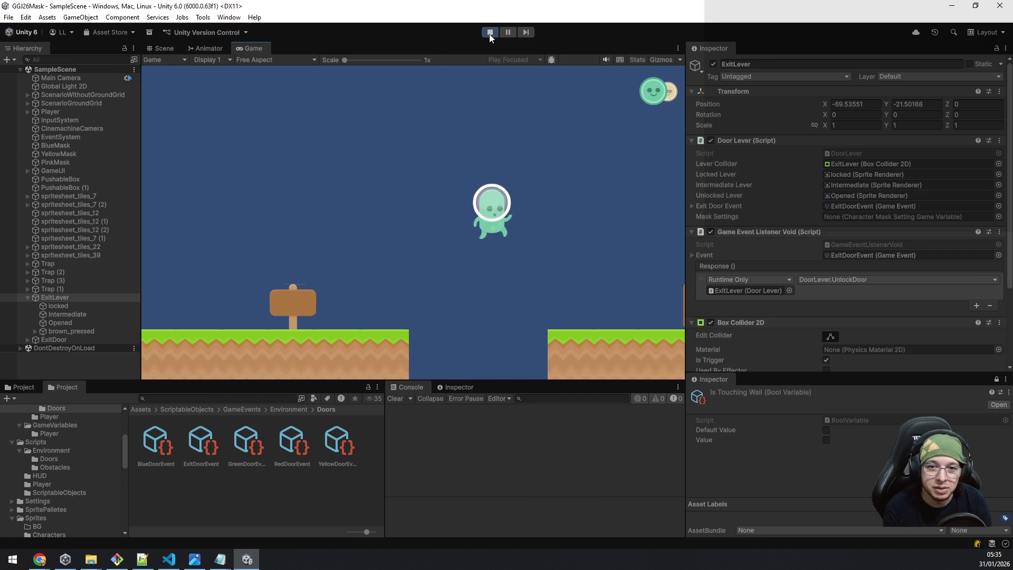
key("space")
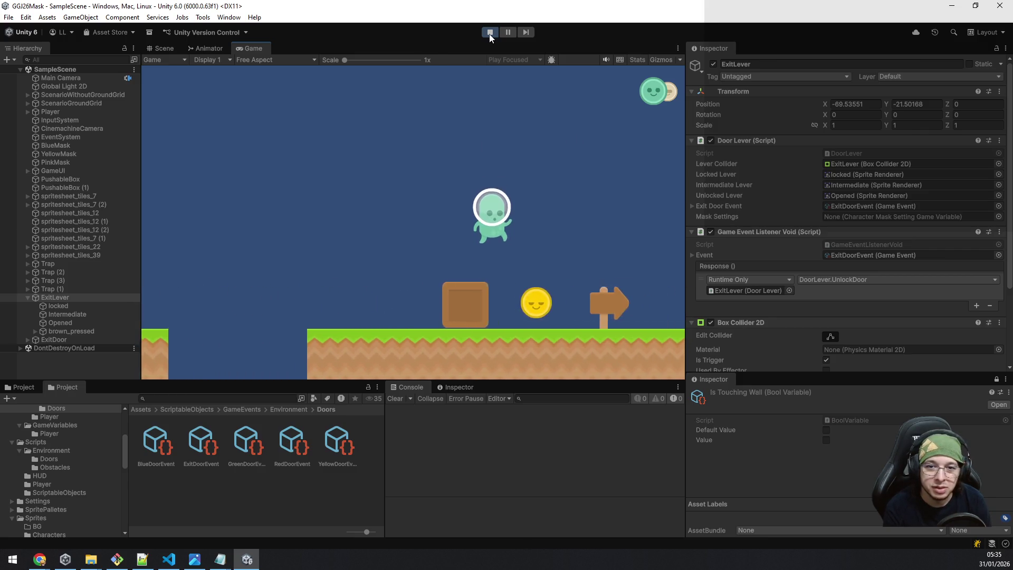
key("space")
key("e")
Step: Head back left across the gaps, switching between the tan and yellow masks
key("a")
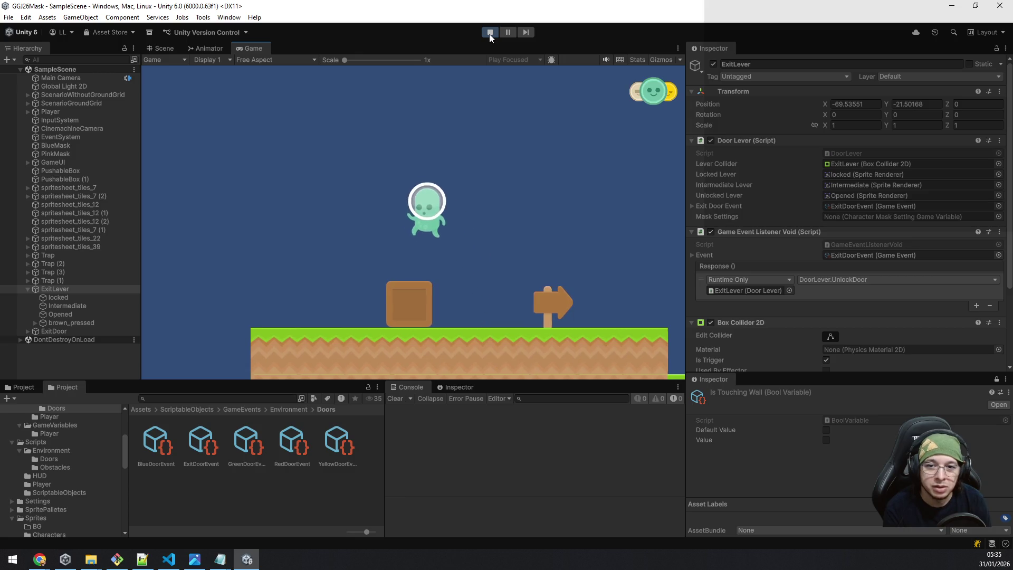
key("space")
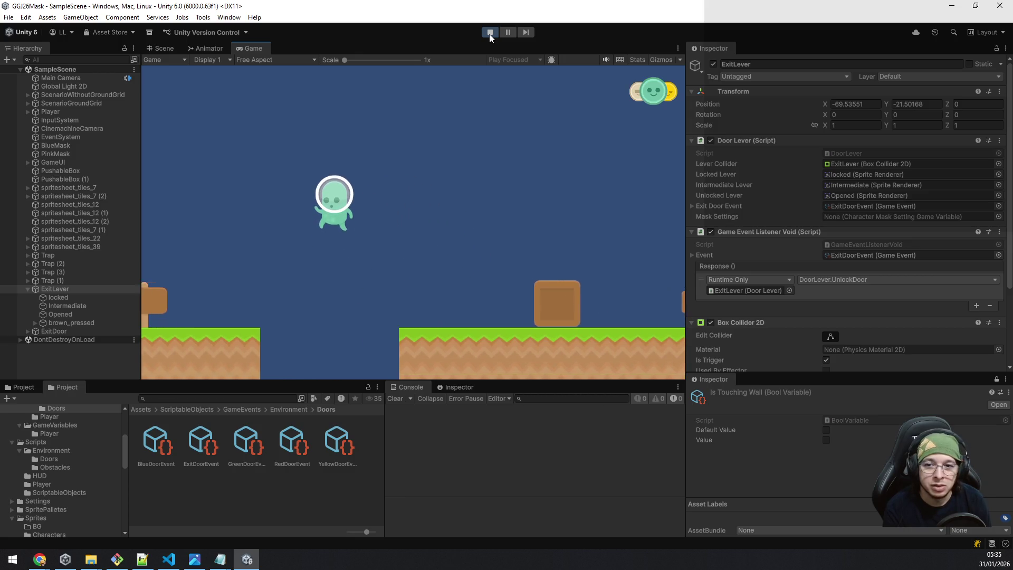
key("a")
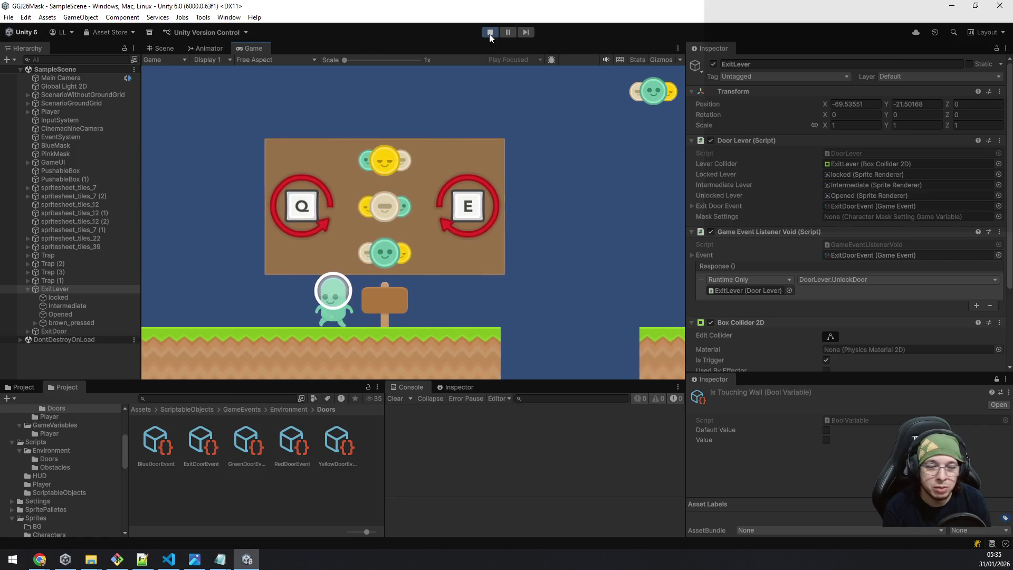
key("a")
key("space")
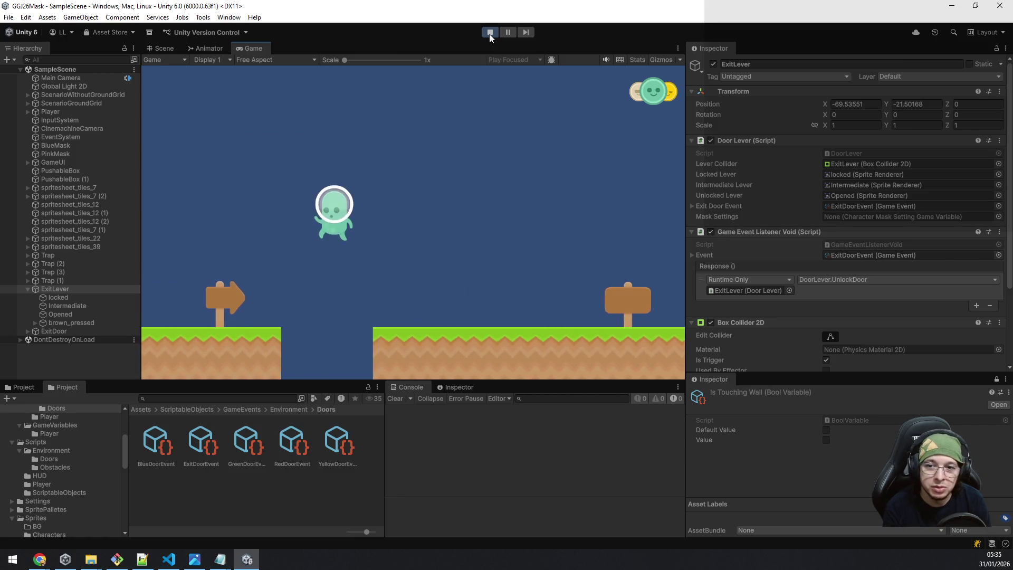
key("a")
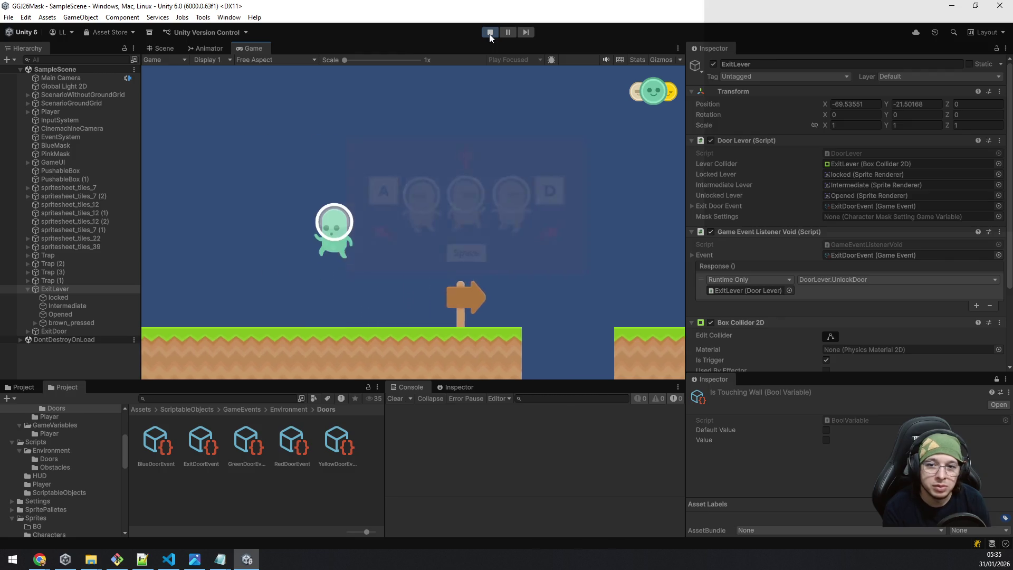
key("a")
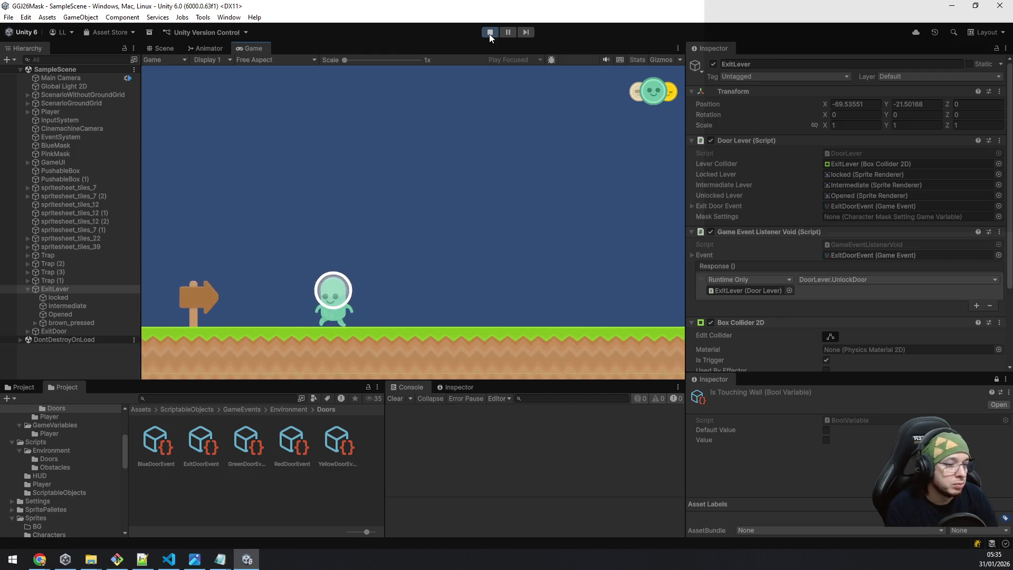
key("a")
key("q")
key("q")
key("a")
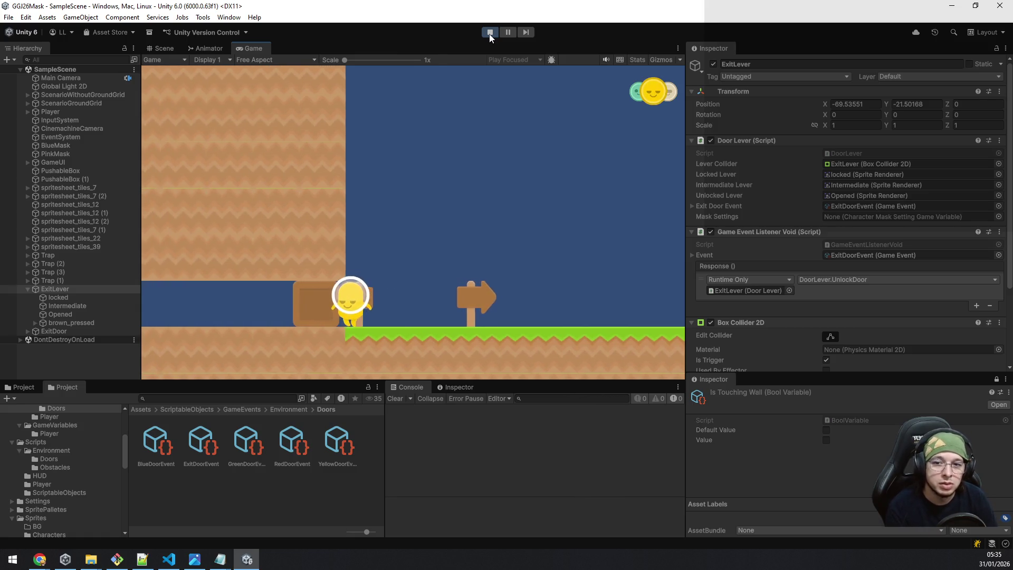
Step: Push the box left toward the wall
key("a")
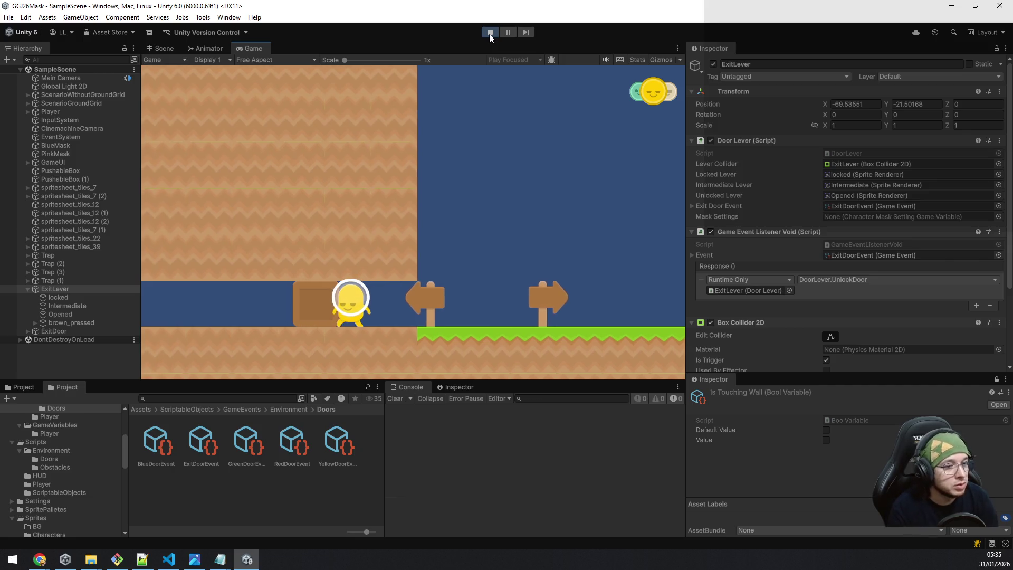
key("a")
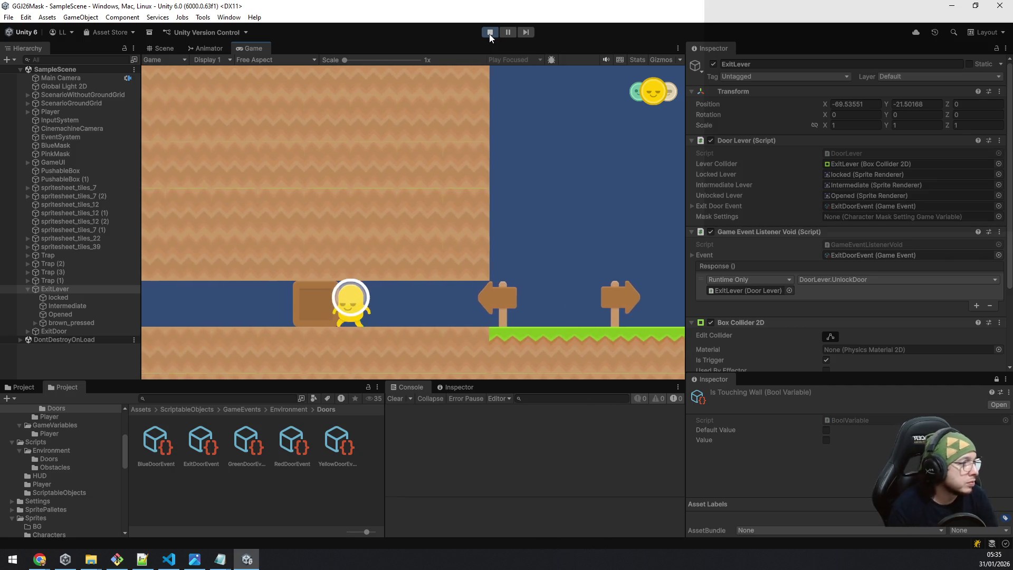
key("a")
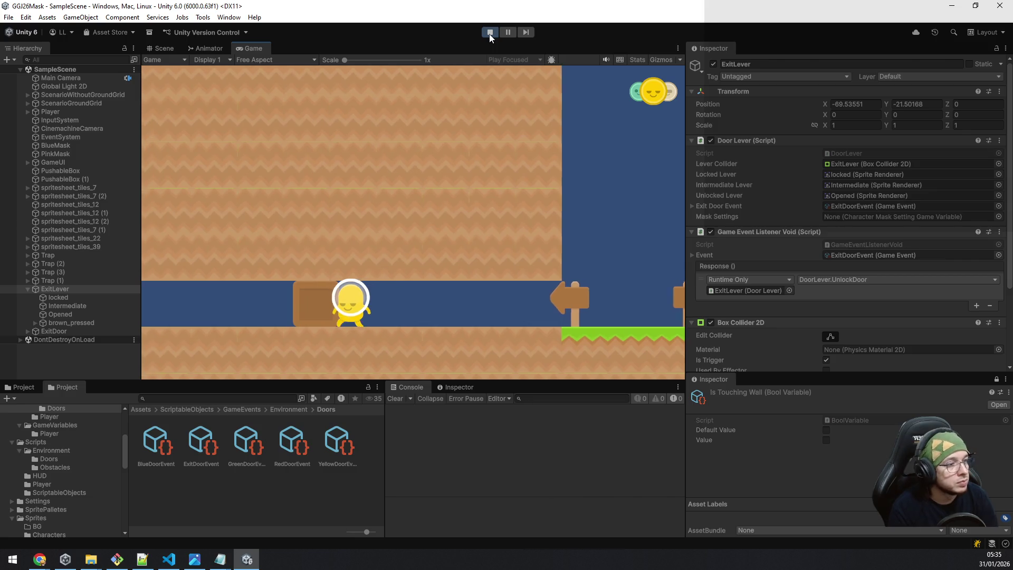
key("a")
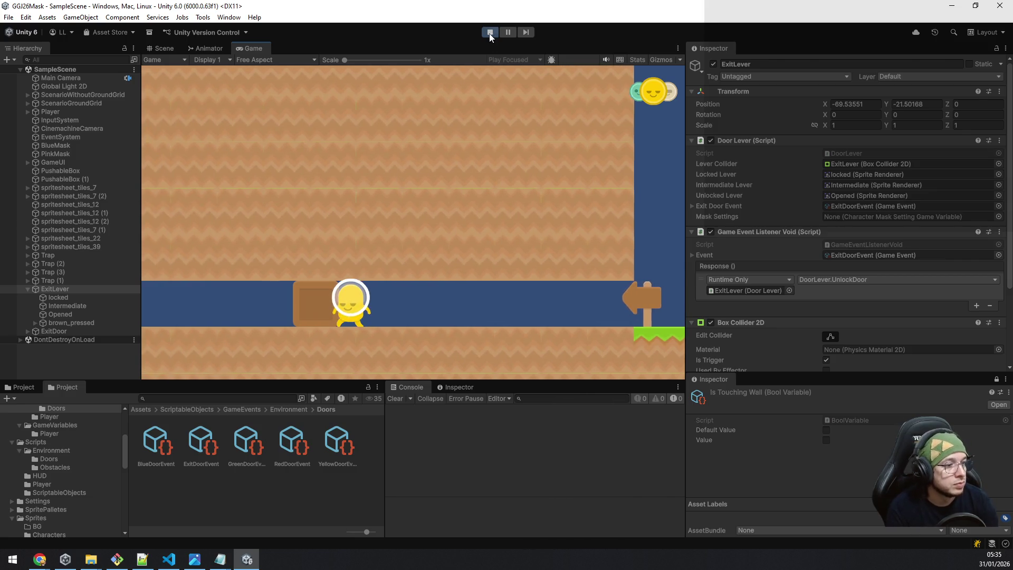
key("a")
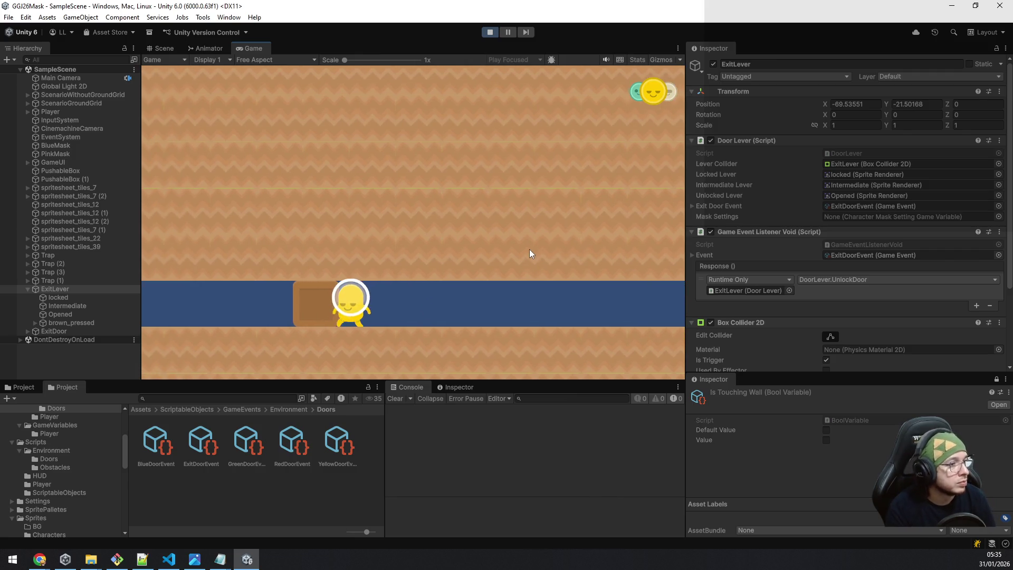
key("a")
key("a")
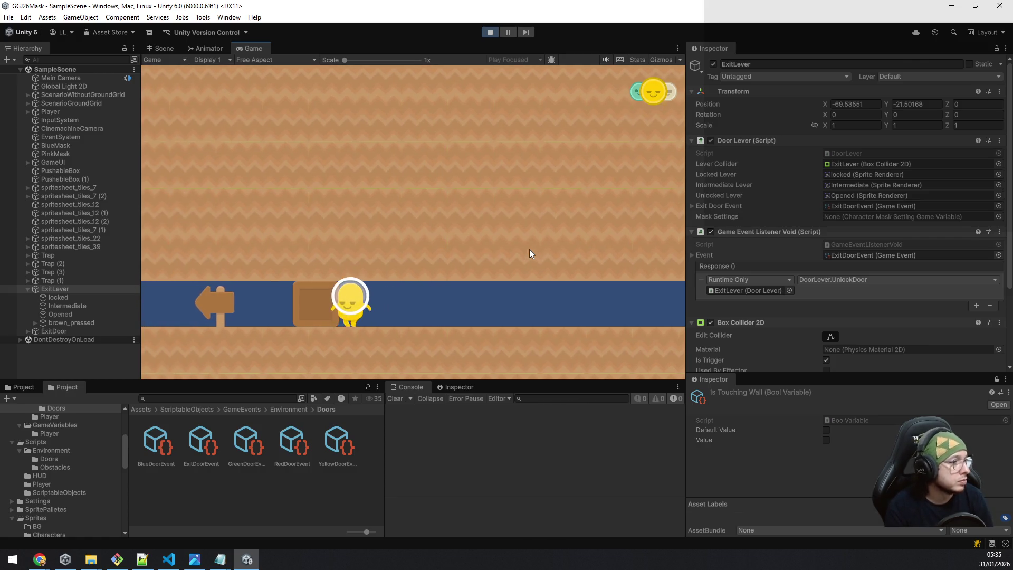
key("a")
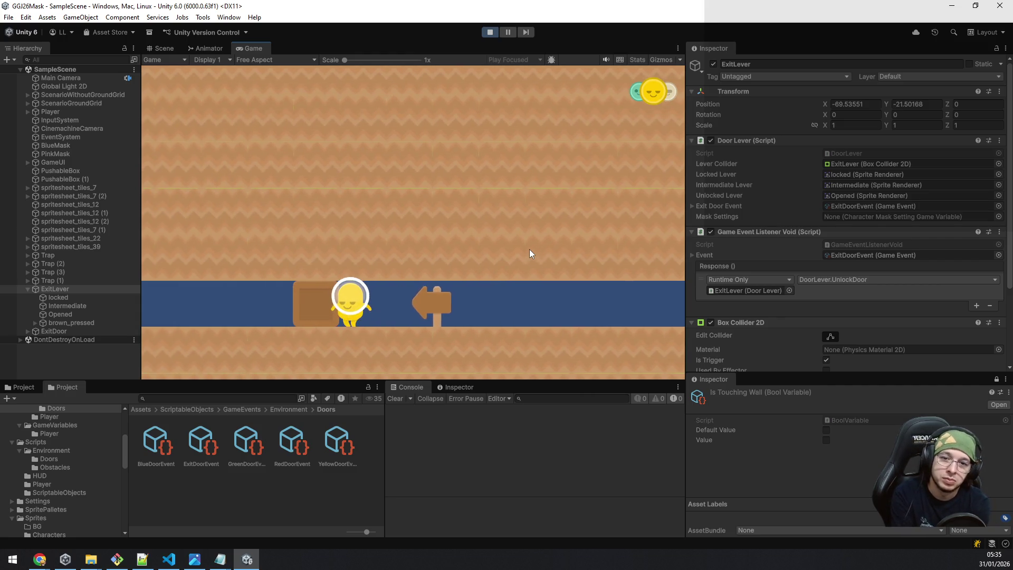
key("a")
key("a")
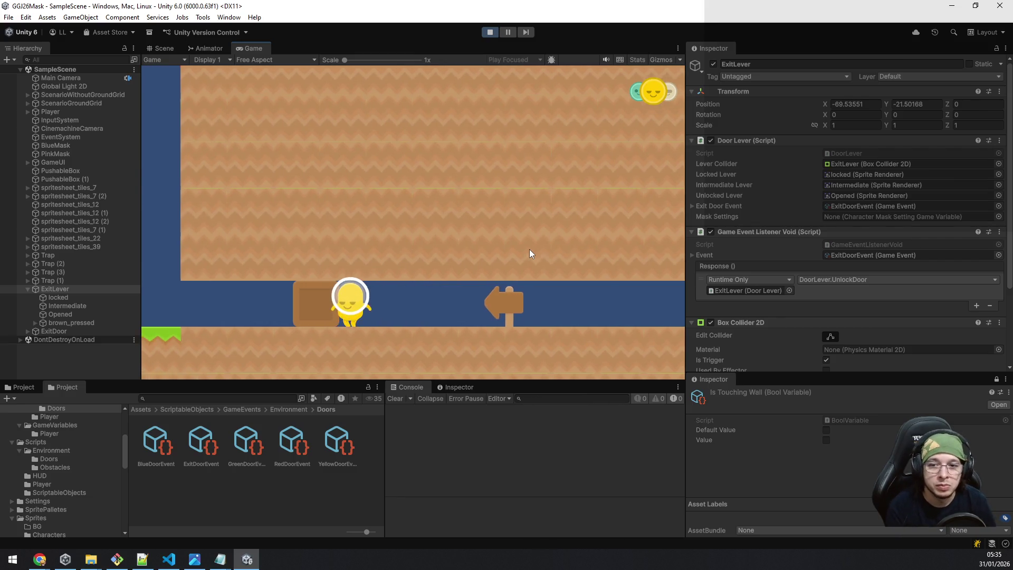
key("a")
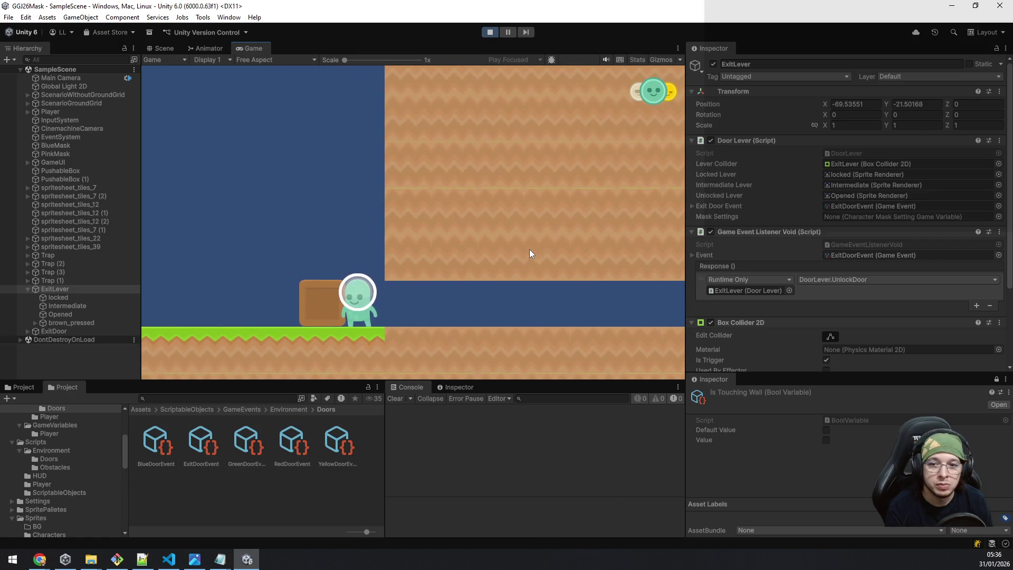
Step: Walk past the box, drop off the ledge, and go down the slope to the lever
key("a")
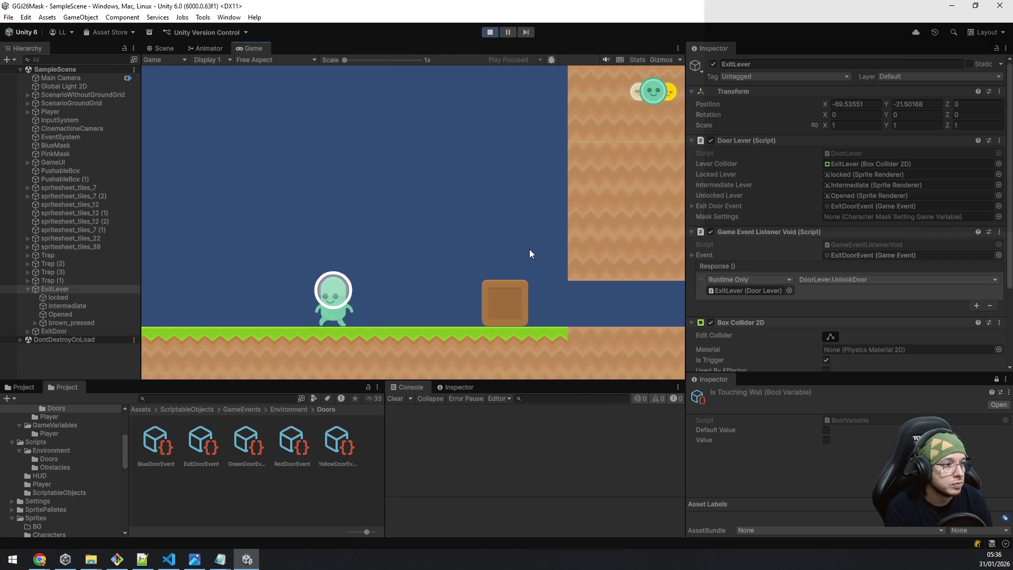
key("a")
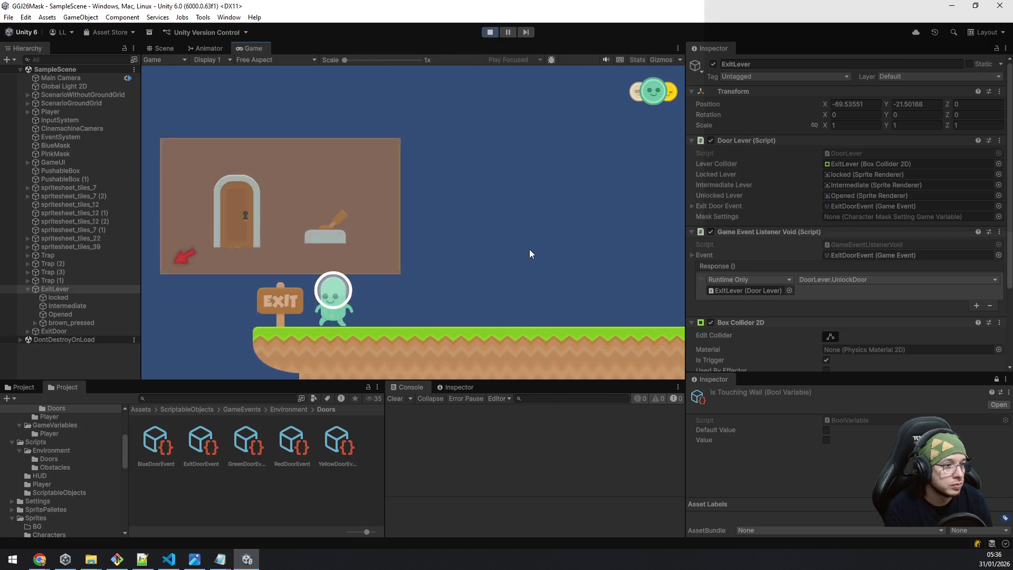
key("a")
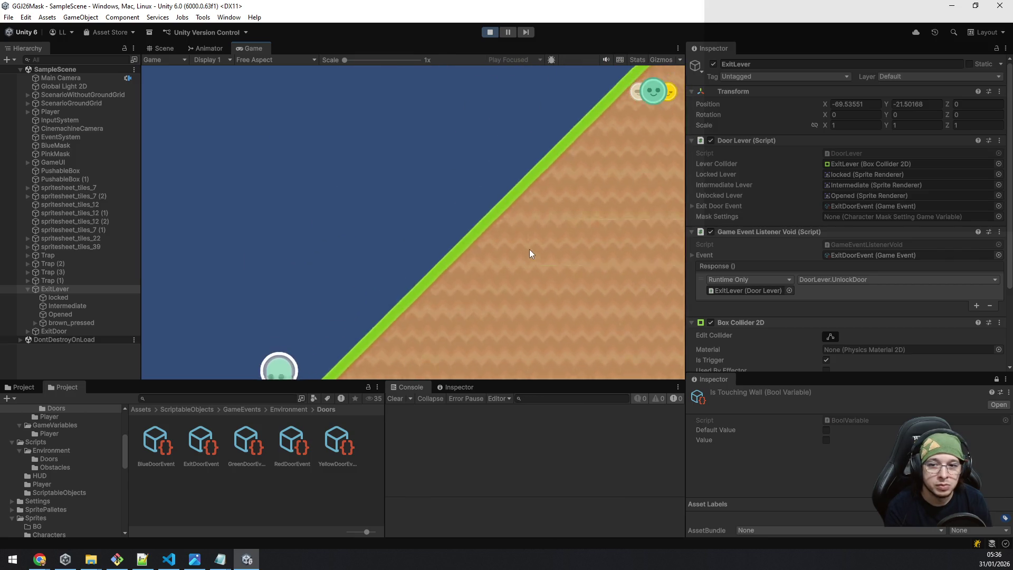
key("a")
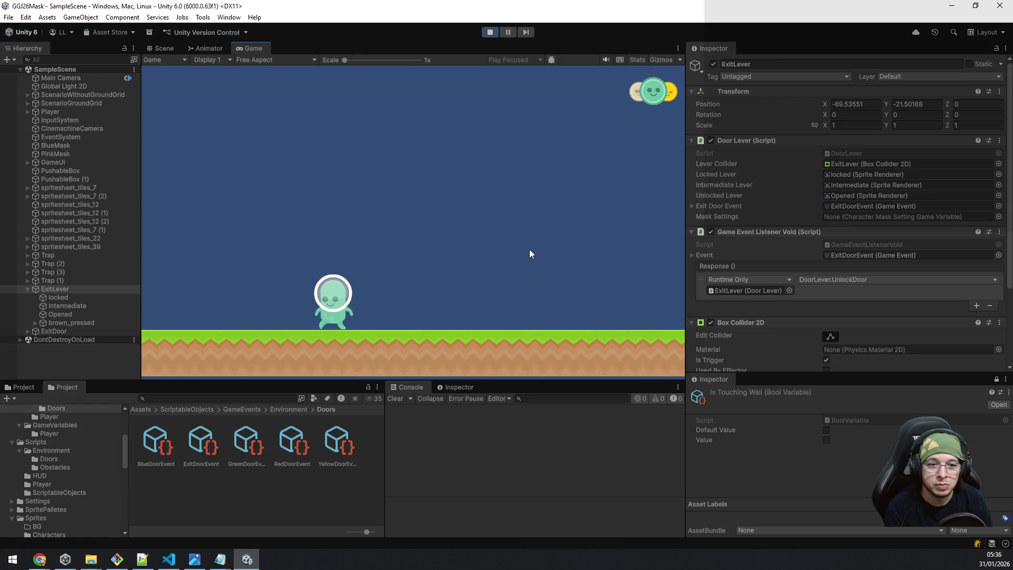
key("a")
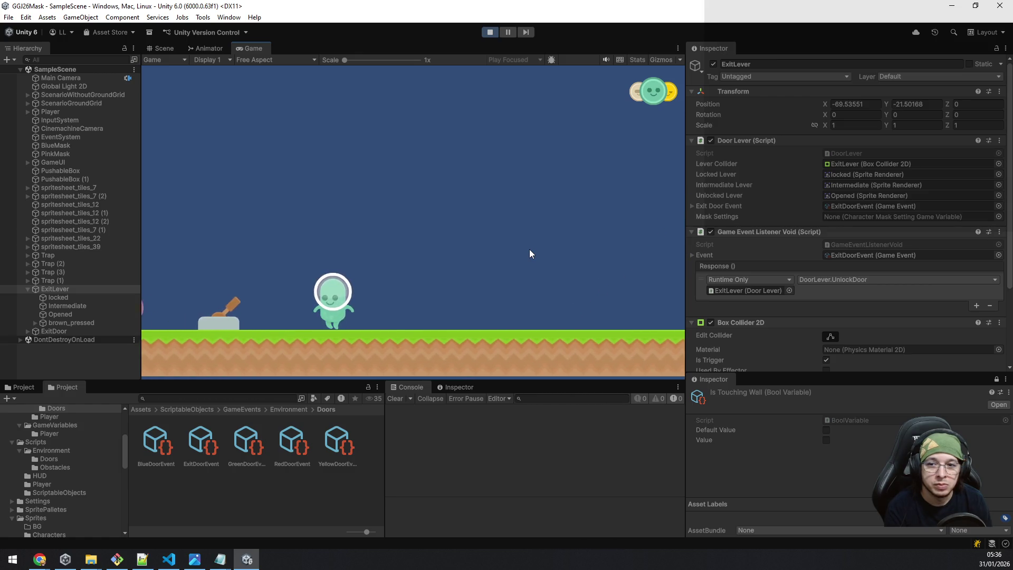
Step: Cycle masks, pick up the pink mask, and step the pink player onto the lever
key("d")
key("e")
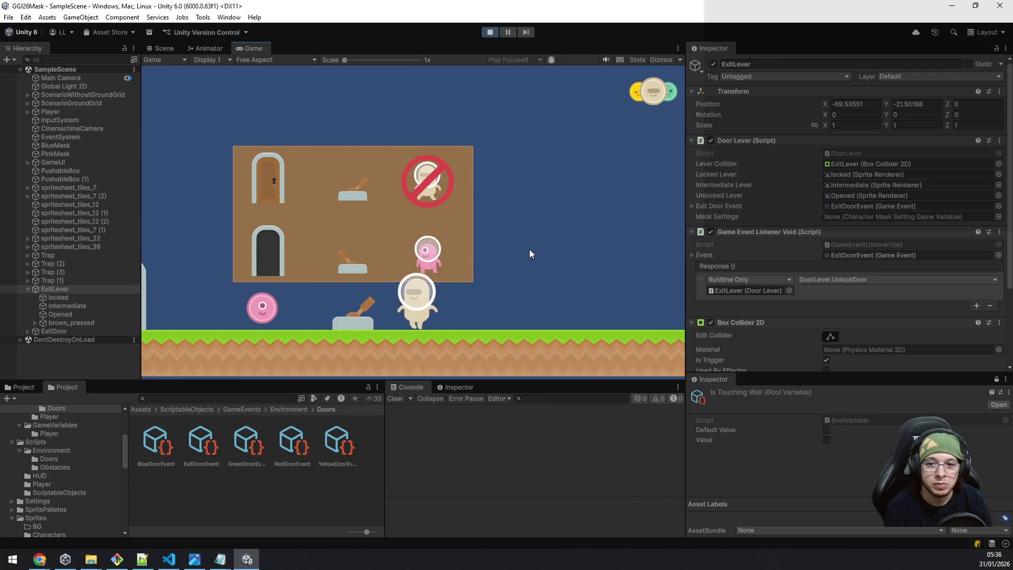
key("e")
key("d")
key("a")
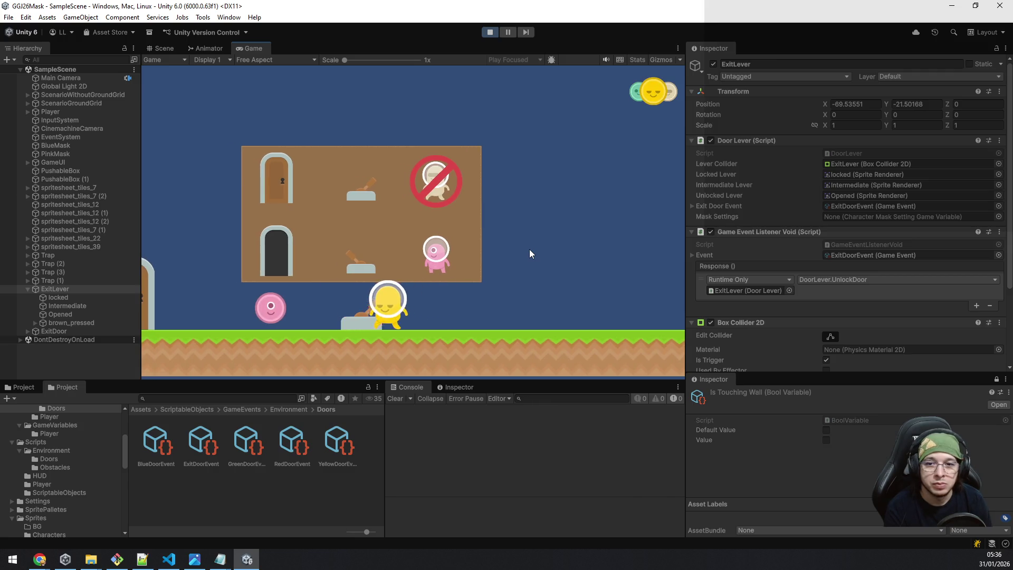
key("e")
key("d")
key("a")
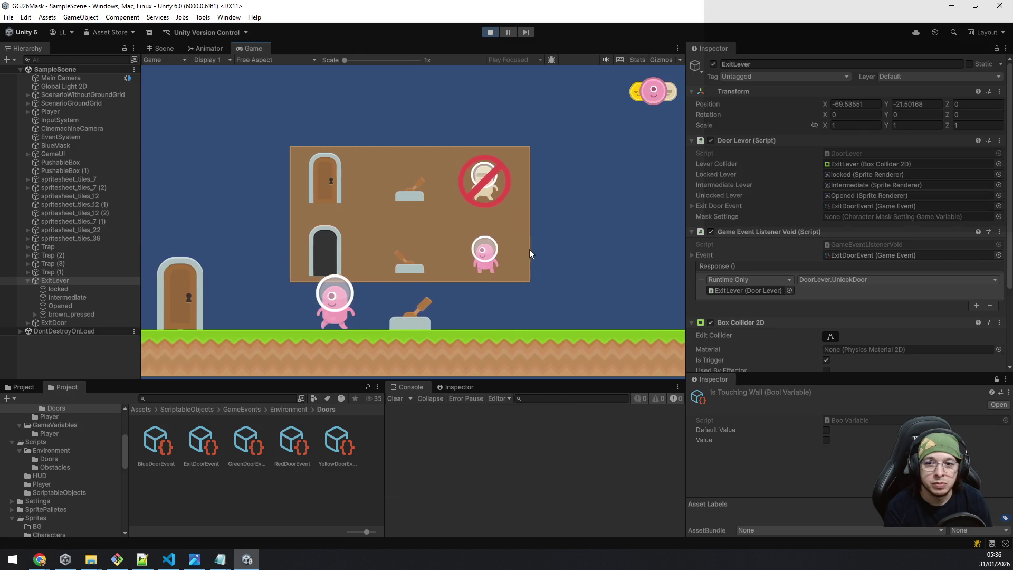
key("d")
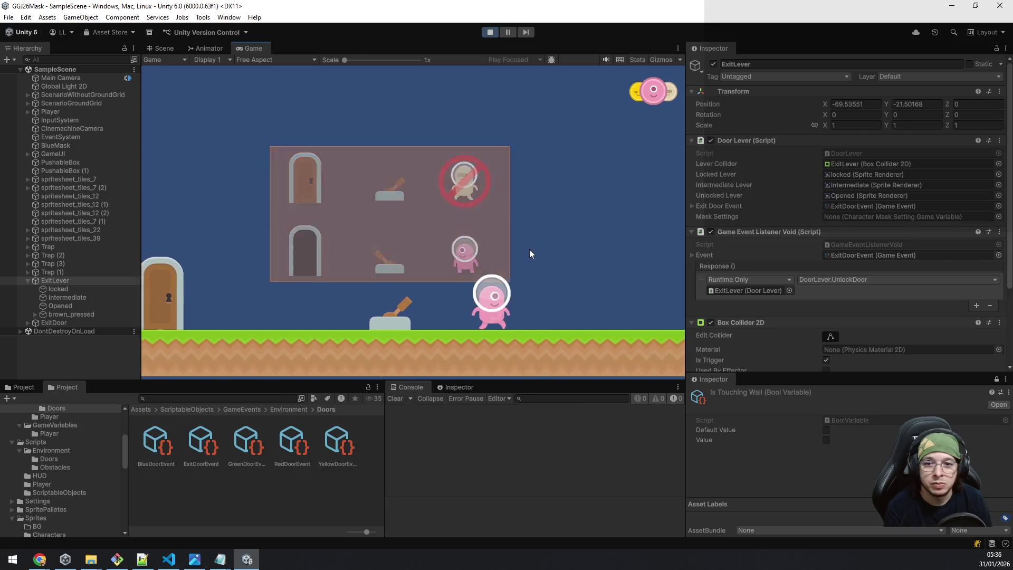
key("a")
key("d")
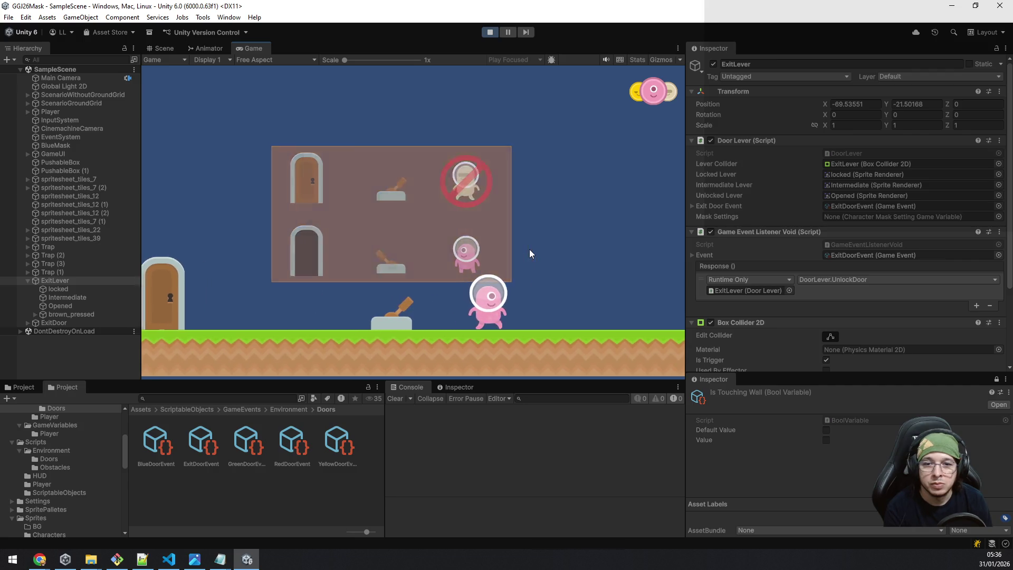
key("a")
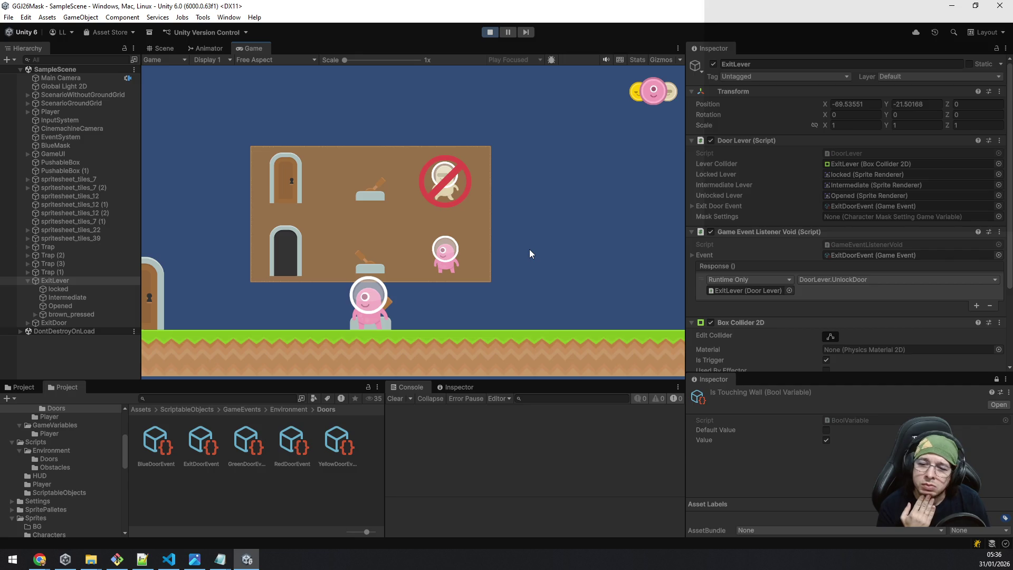
Step: In DoorLever.cs, replace the OnCollisionEnter2D name and remove its Collision2D parameter list
left_click(169, 560)
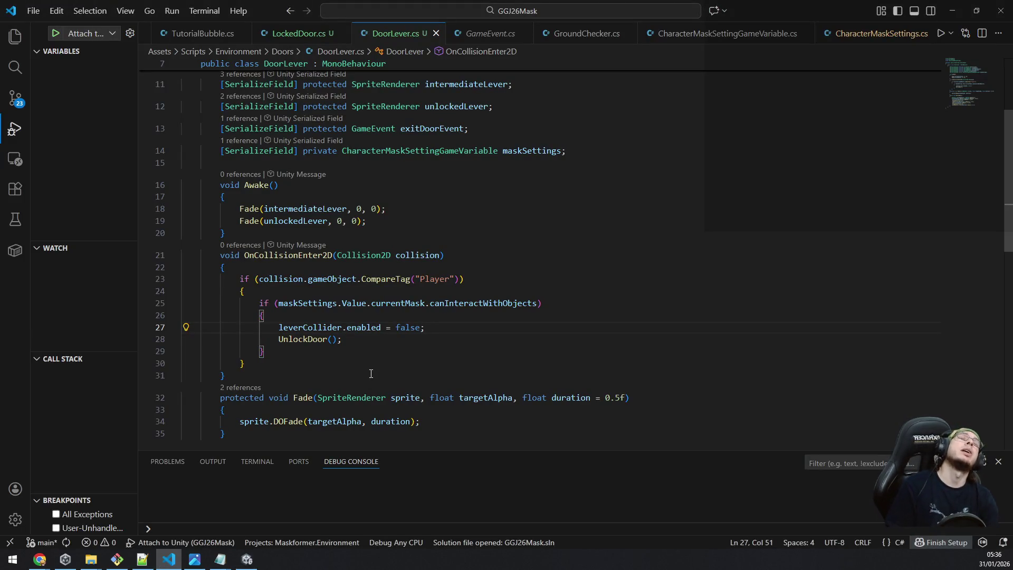
double_click(297, 254)
type("On")
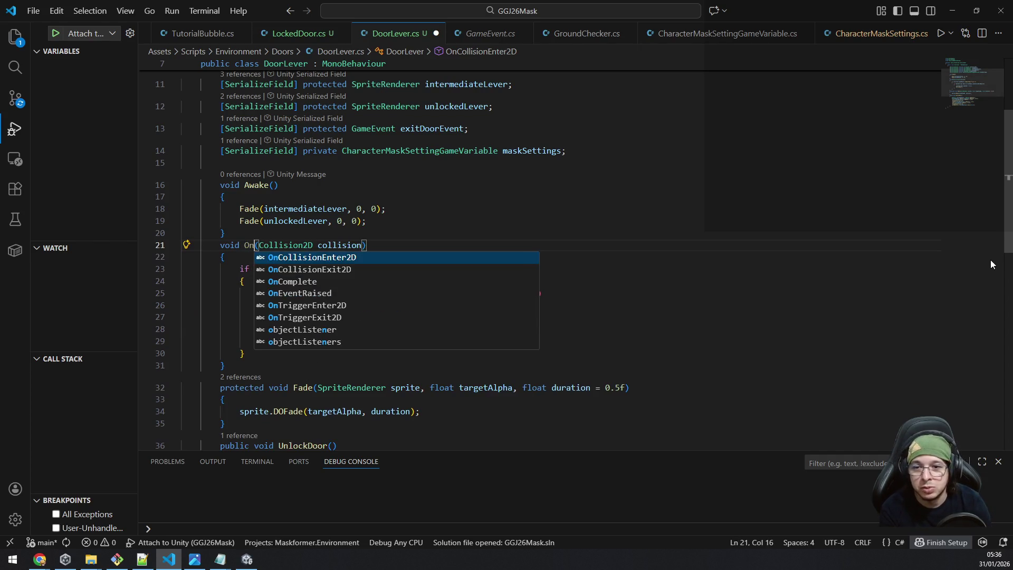
type("Trig")
key("Return")
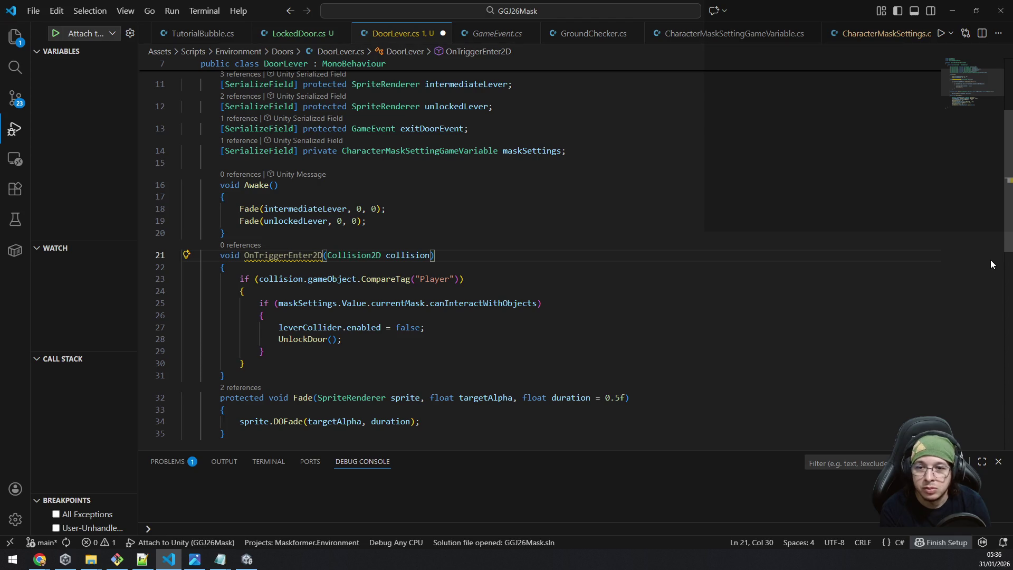
key("ctrl+shift+Right")
key("ctrl+shift+Right")
key("Delete")
key("BackSpace")
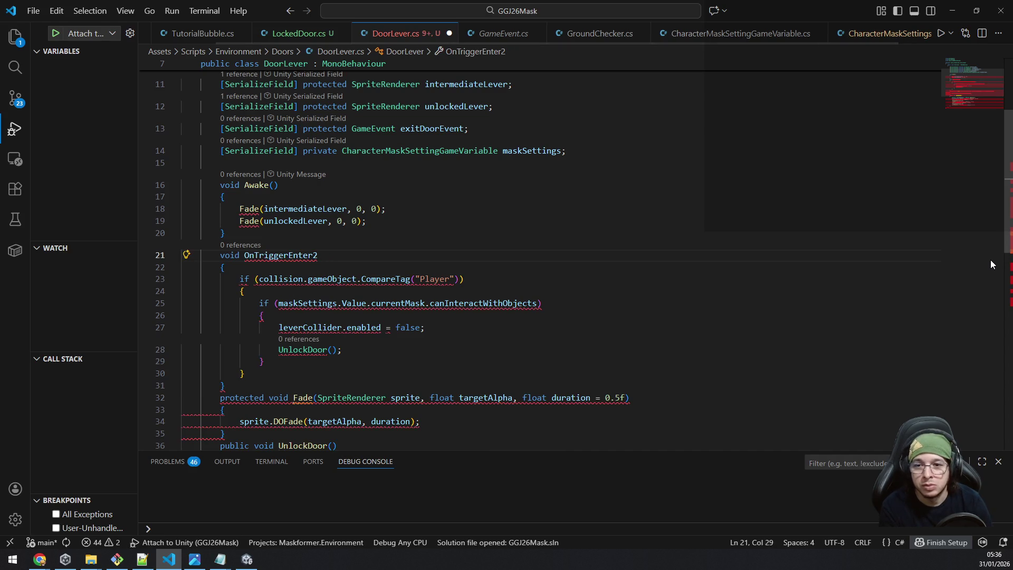
key("ctrl+shift+Left")
Step: Retype the handler as OnTriggerEnter2D(Collider2D collision) using autocomplete
type("Ontrigge")
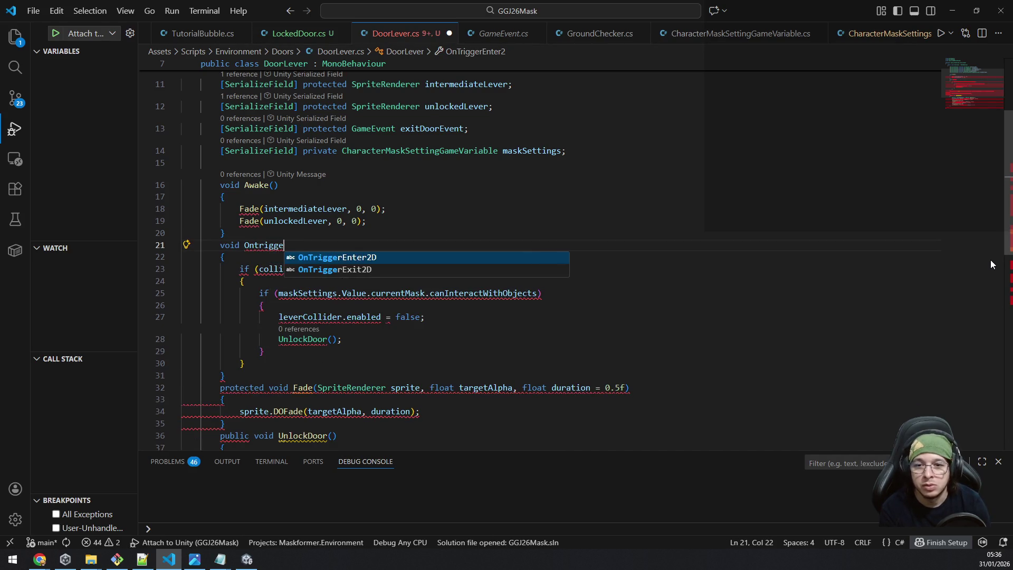
key("Tab")
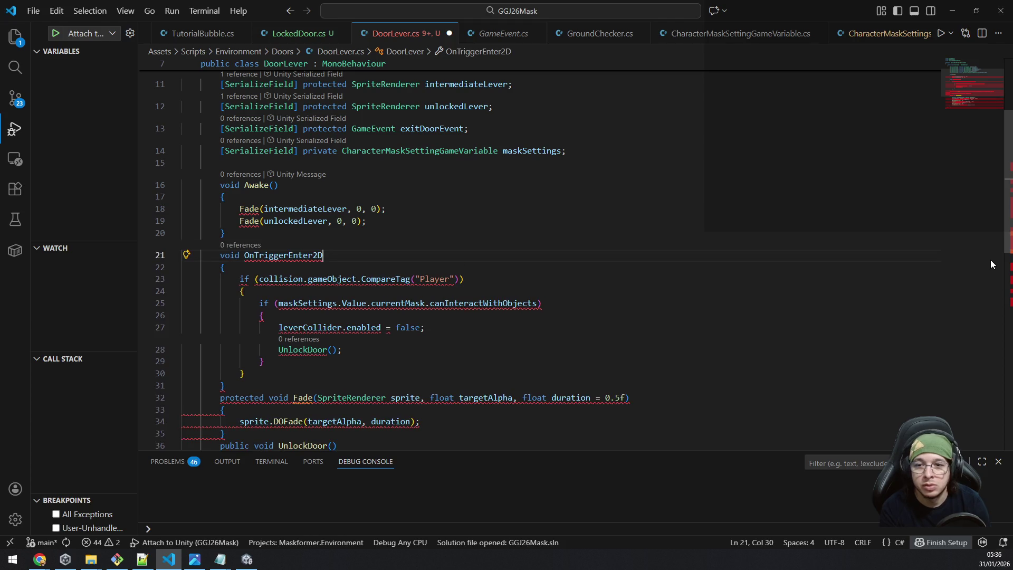
type("(  ")
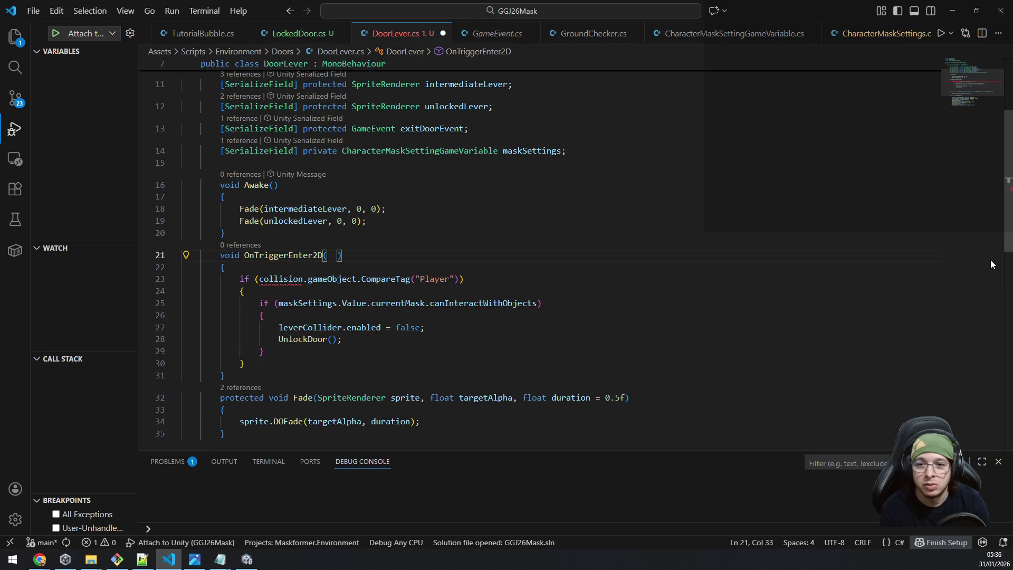
type("ollider")
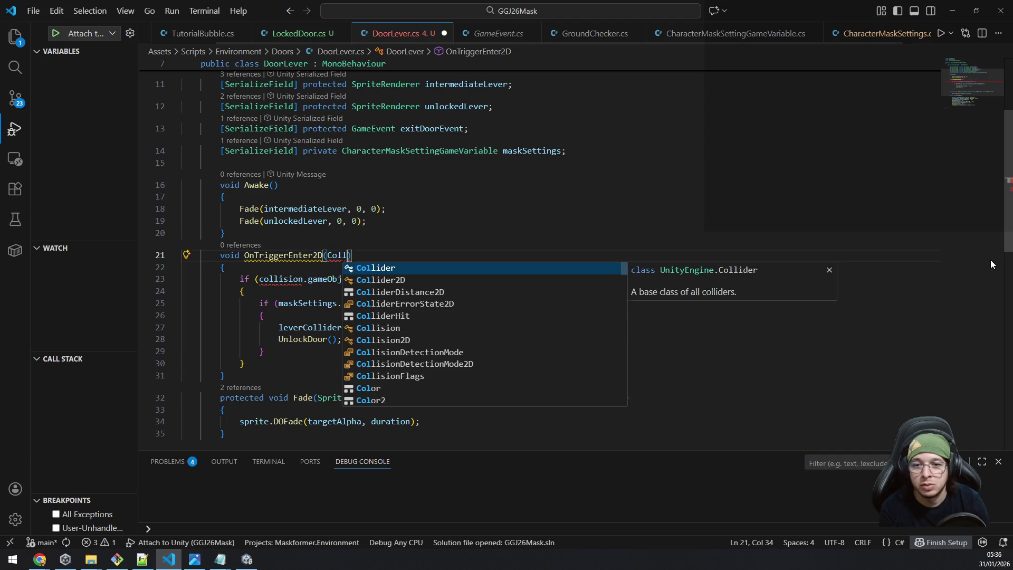
key("Tab")
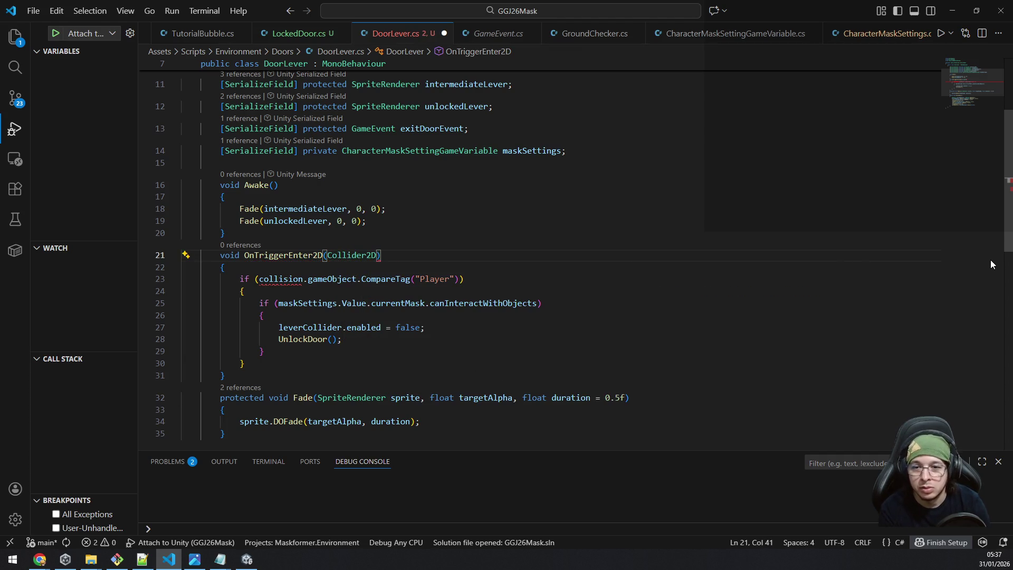
type("collision")
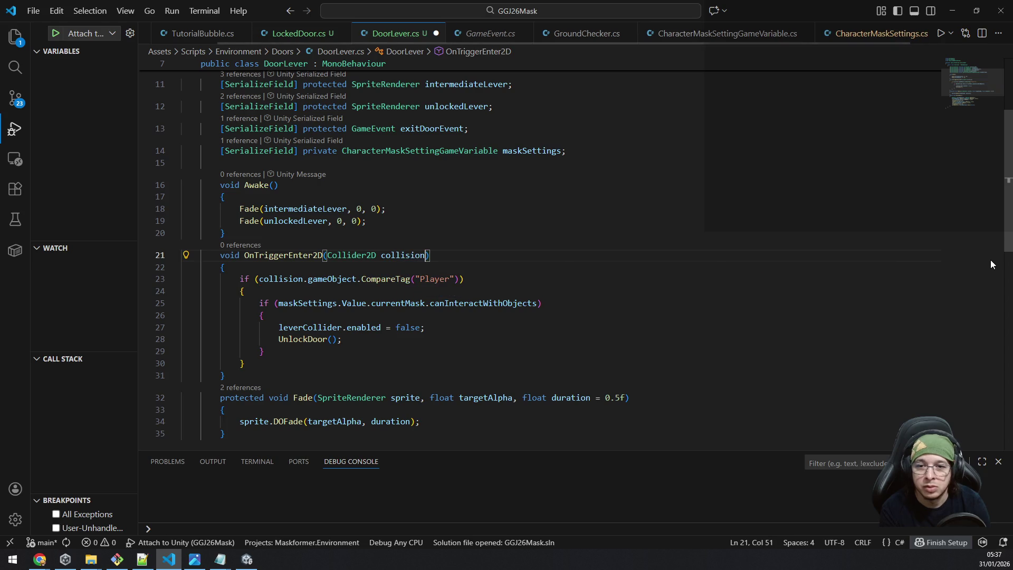
key("Up")
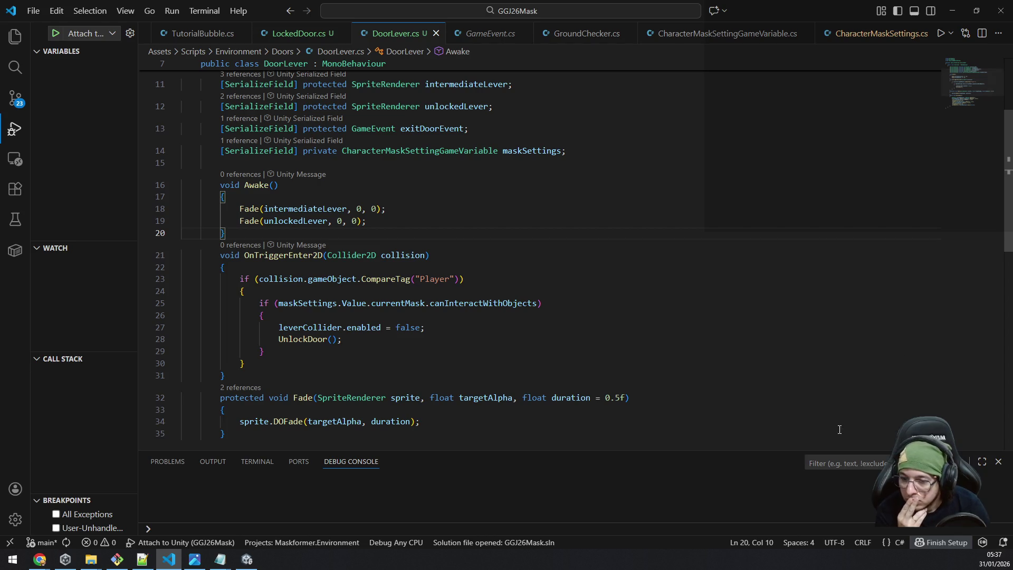
left_click(164, 562)
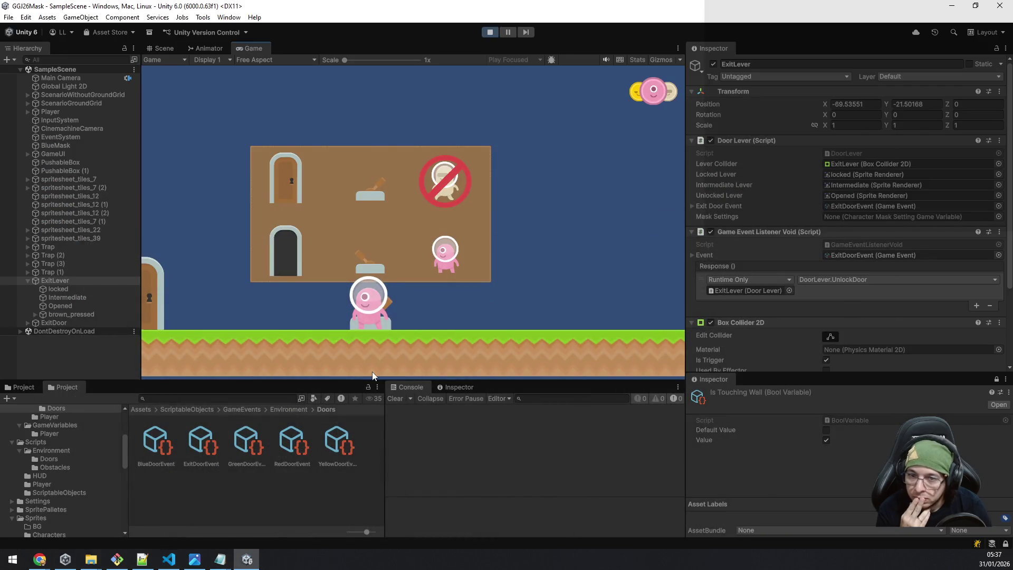
Step: Restart the playtest with the recompiled DoorLever script and select Player in the Hierarchy
left_click(493, 31)
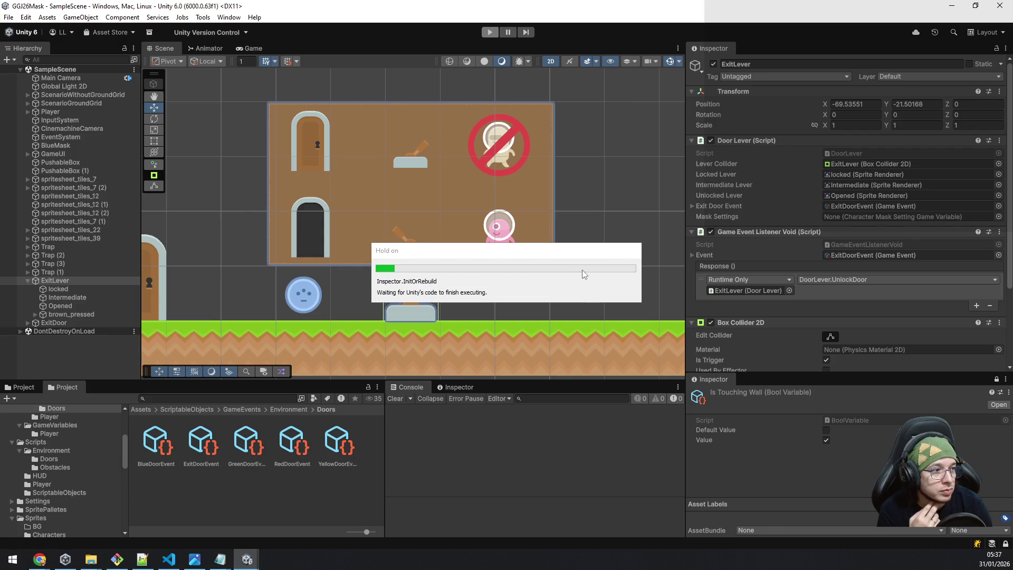
left_click(490, 32)
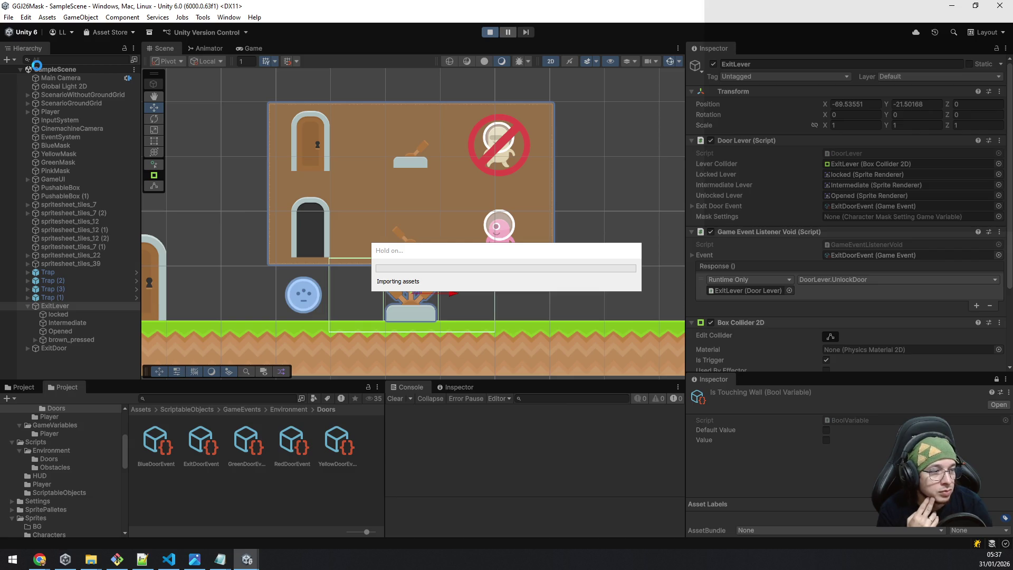
left_click(63, 112)
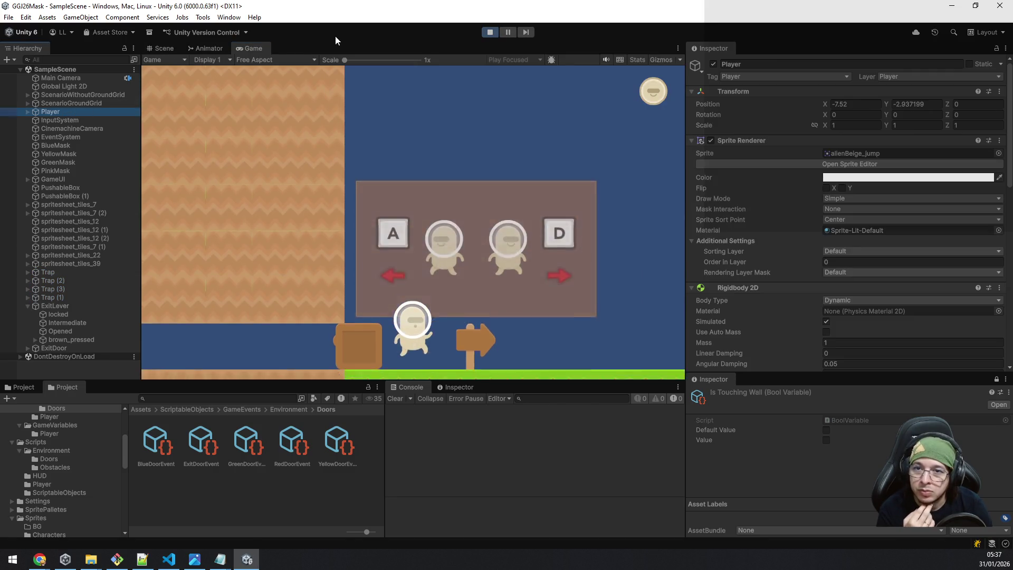
Step: In the Scene view, frame Player and drag it left to X -10.34 beside the box
left_click(162, 48)
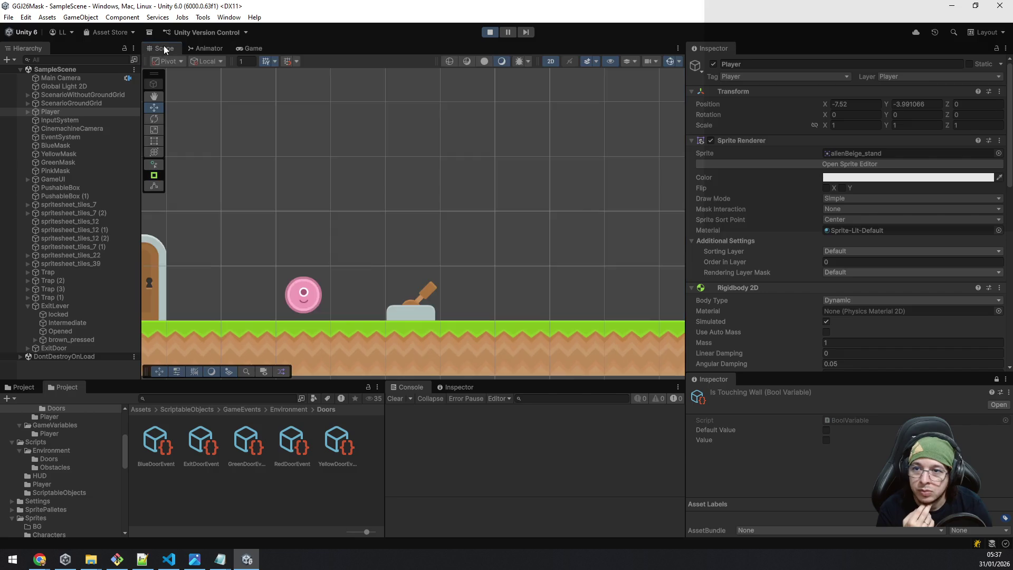
double_click(79, 111)
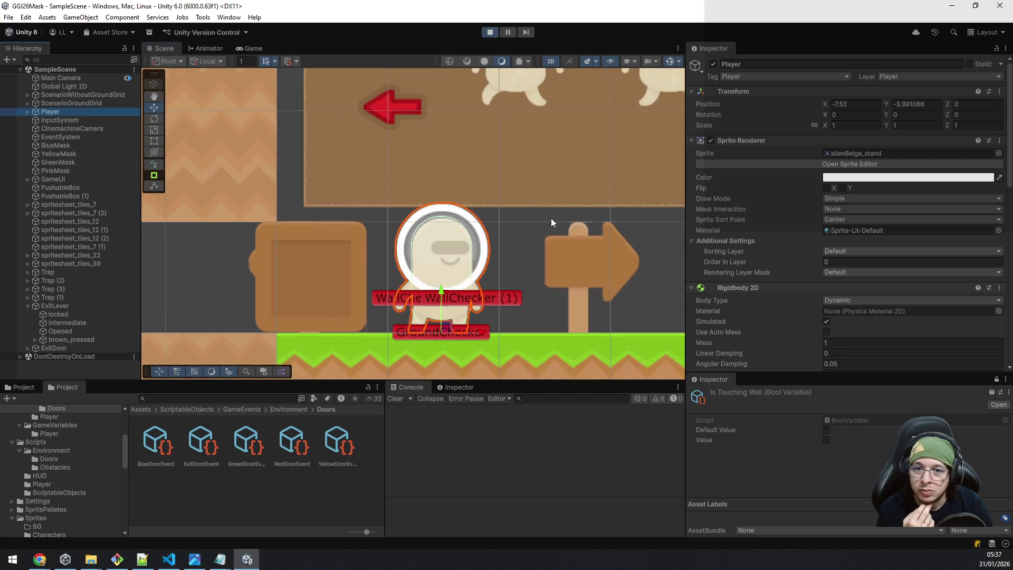
scroll(550, 219, "down", 3)
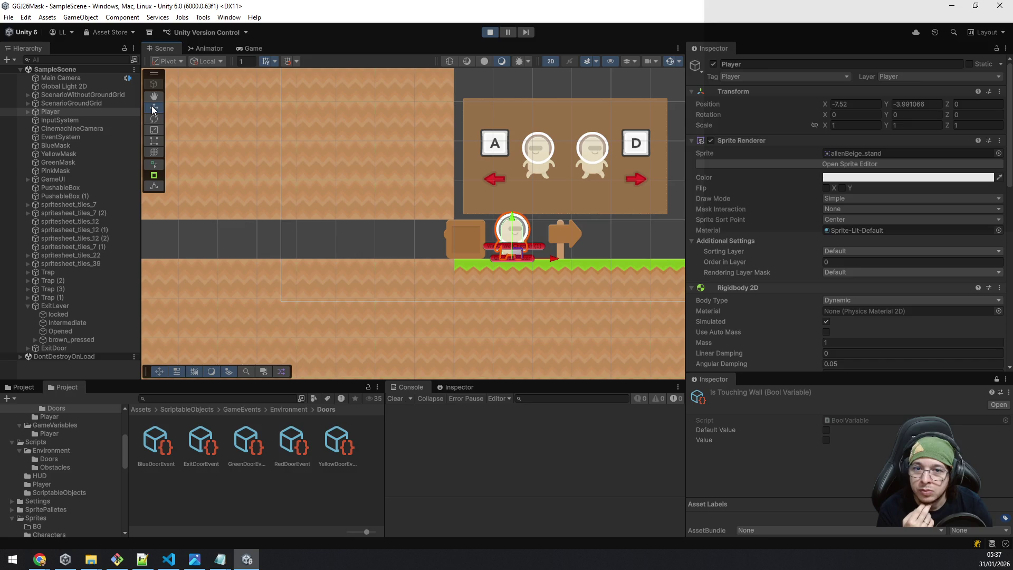
left_click_drag(557, 256, 444, 265)
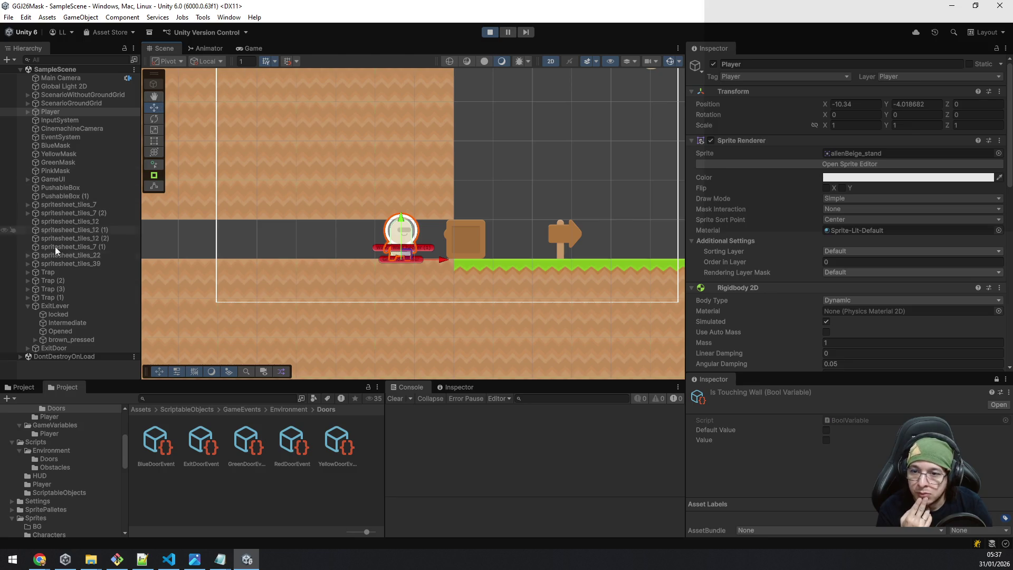
left_click(254, 48)
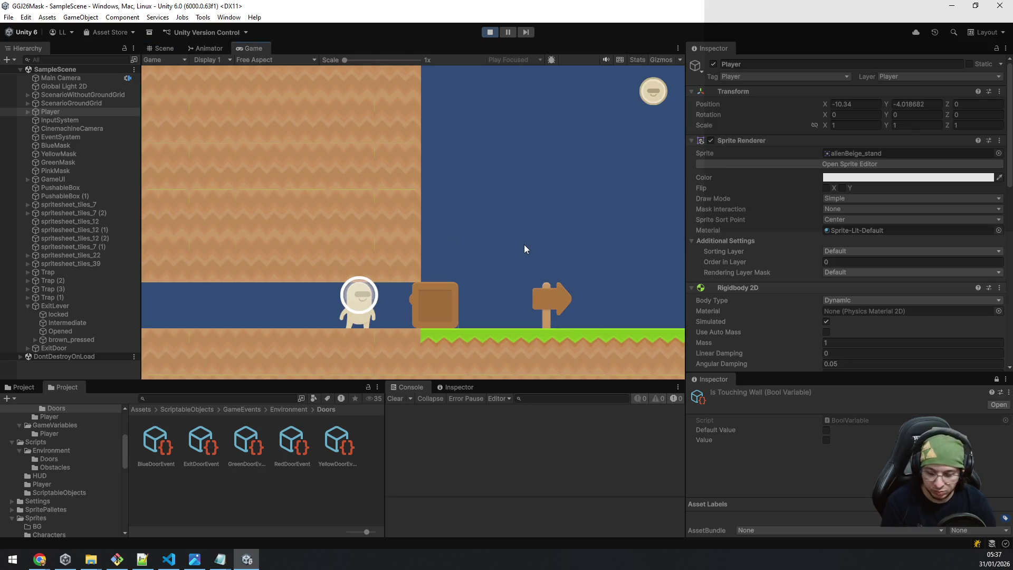
Step: Walk and jump the player left along the corridor and off the ledge
key("a")
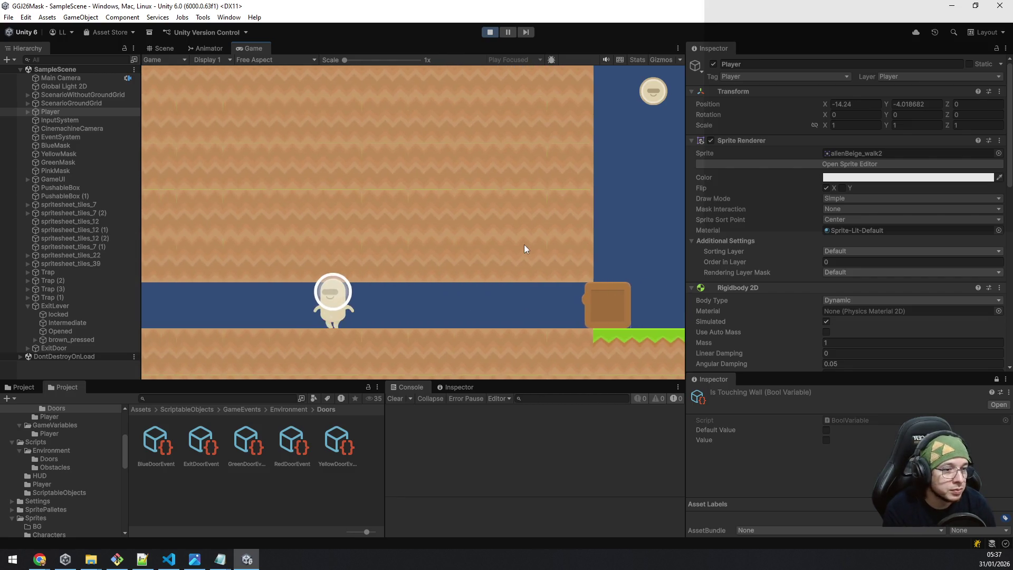
key("a")
key("a")
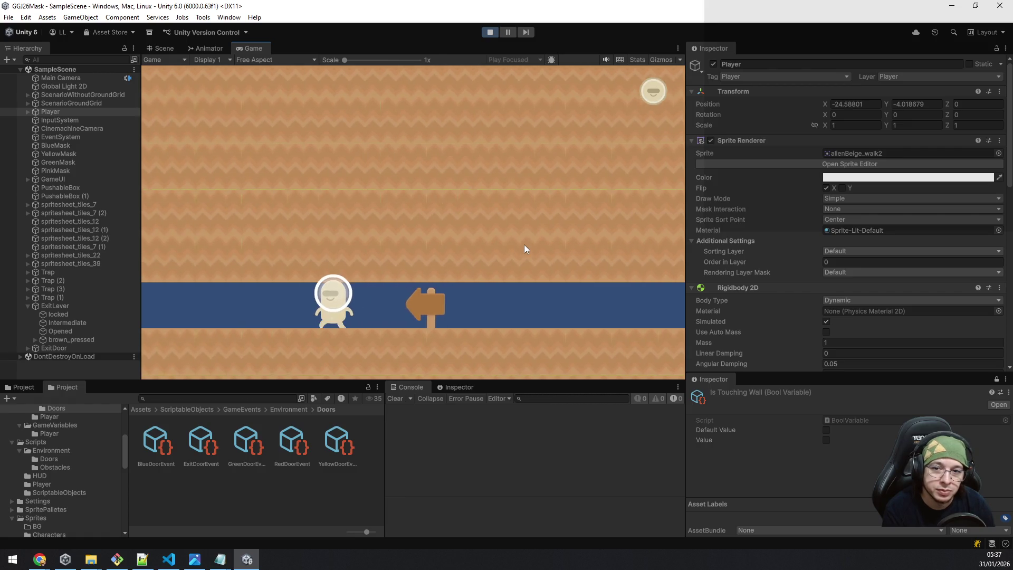
key("a")
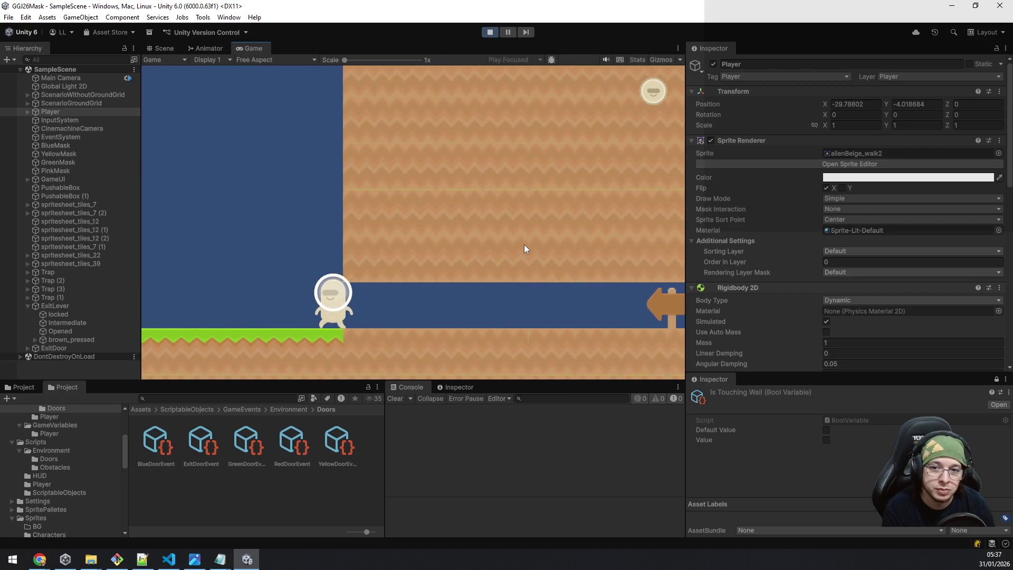
key("a")
key("space")
key("space")
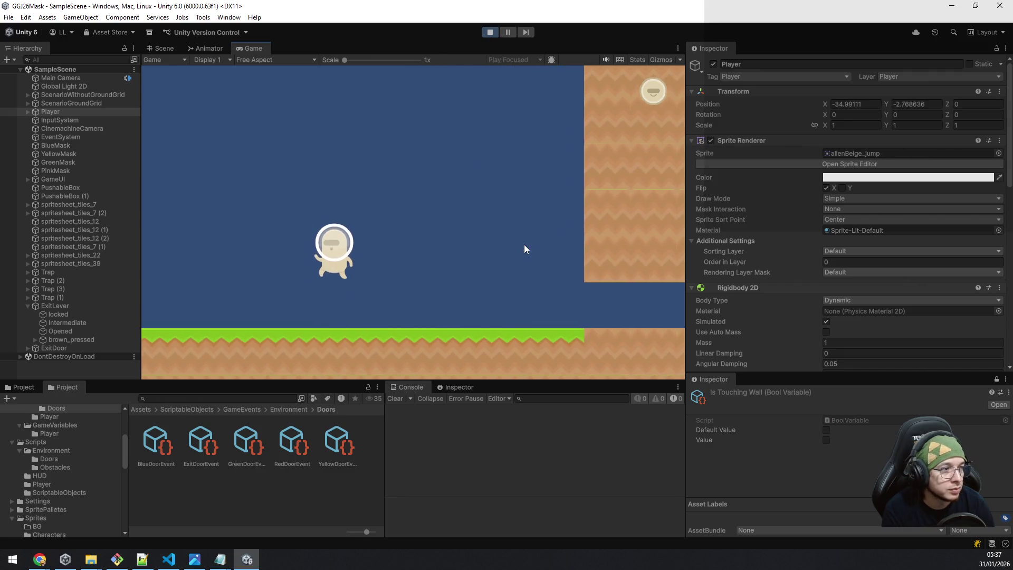
key("a")
key("space")
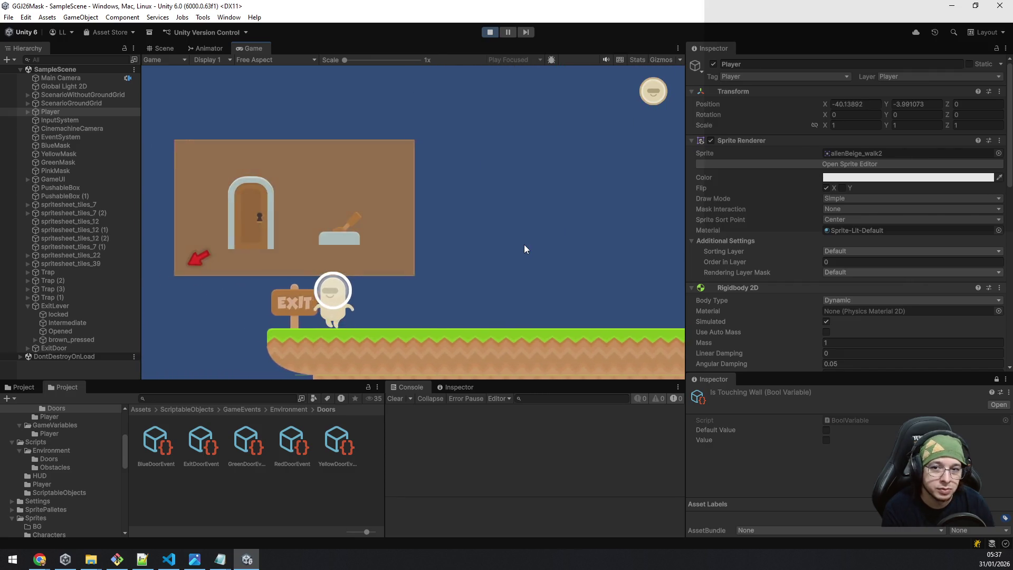
key("a")
key("a")
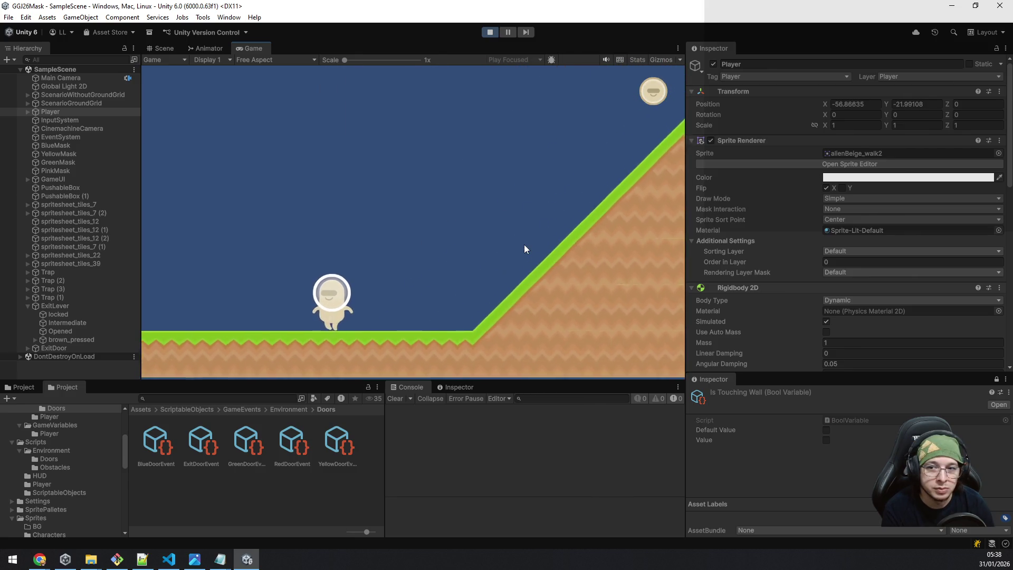
key("a")
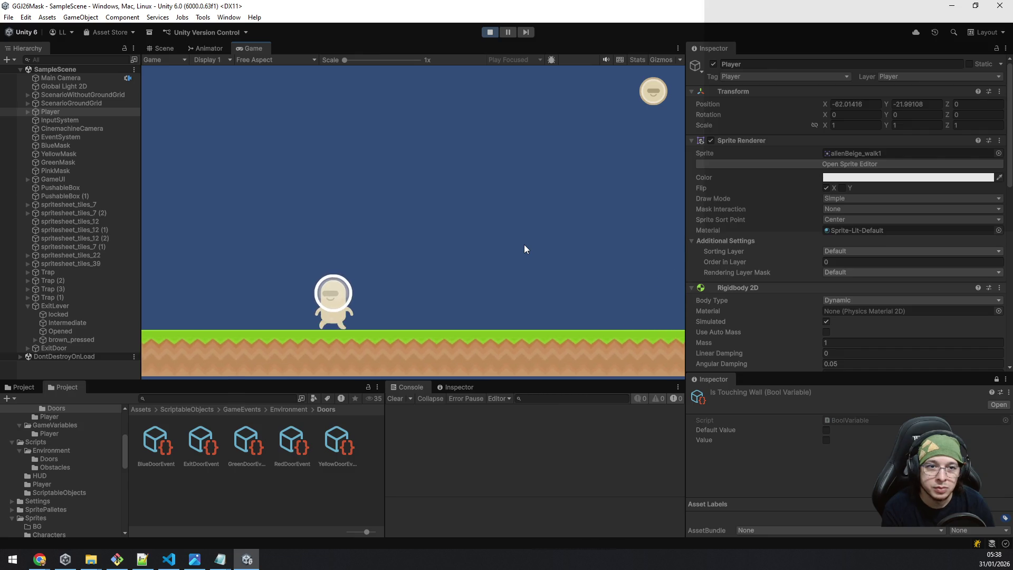
Step: Pick up the pink mask, cross the exit lever, and select ExitLever
key("a")
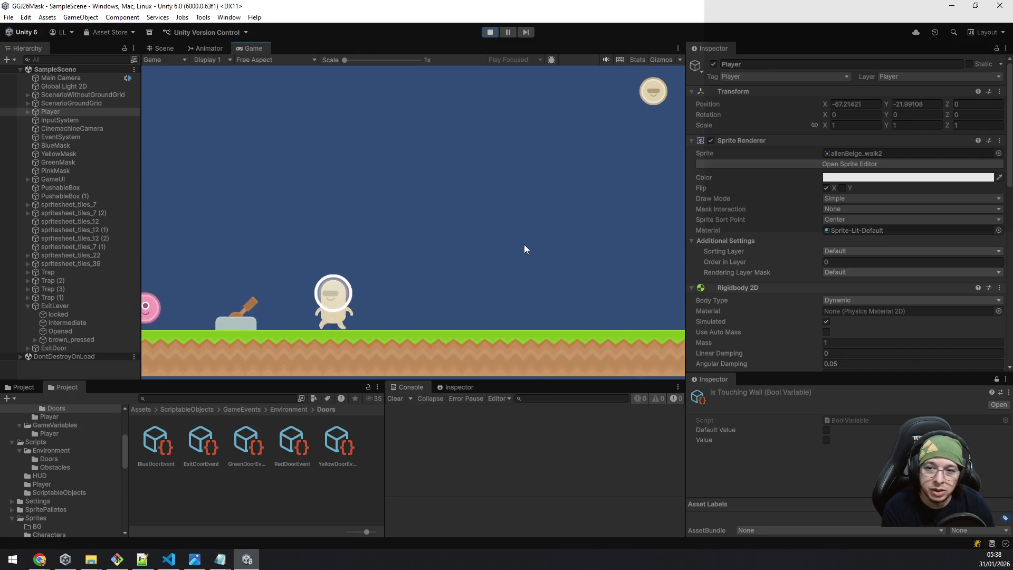
key("a")
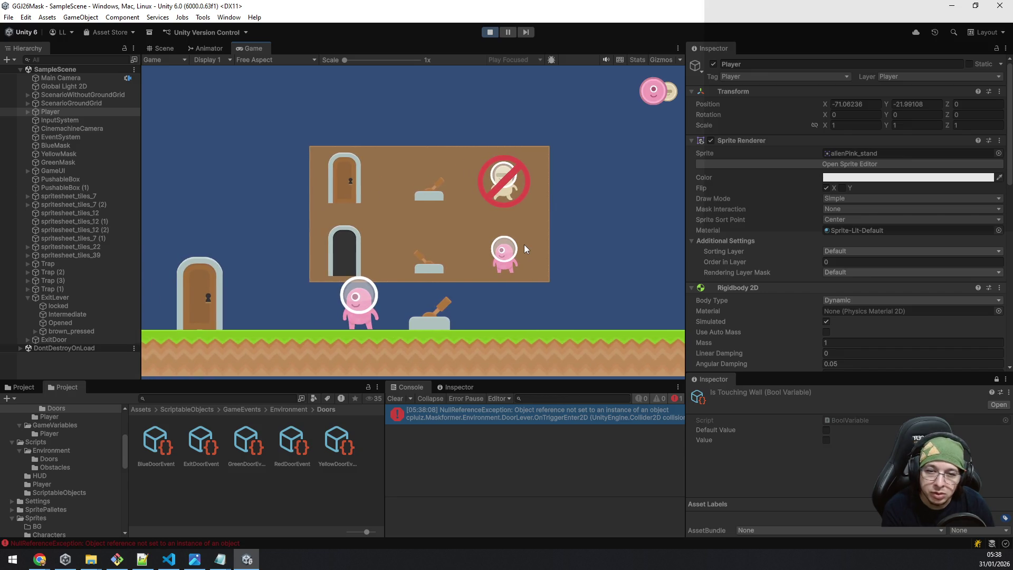
key("a")
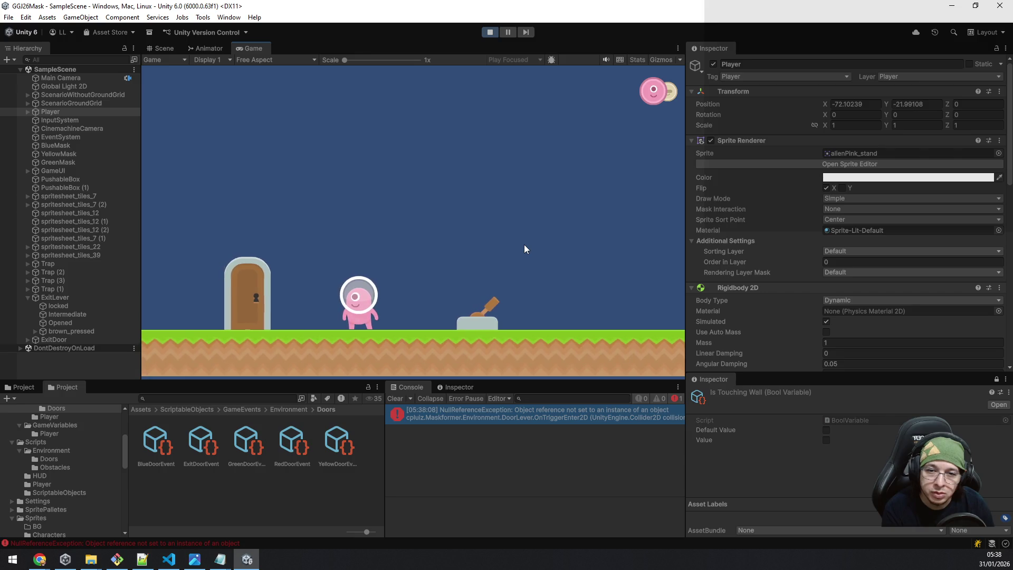
key("d")
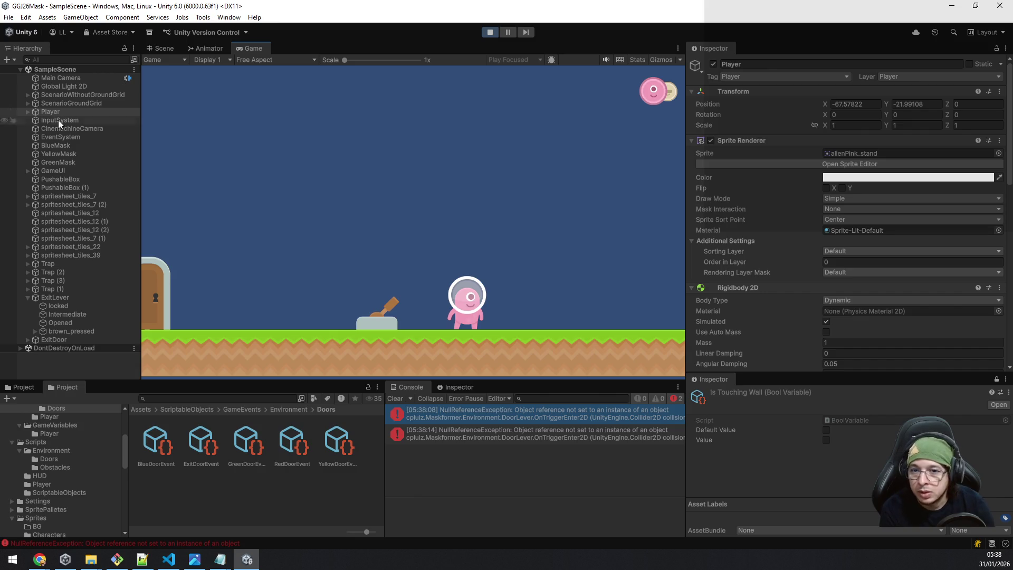
key("d")
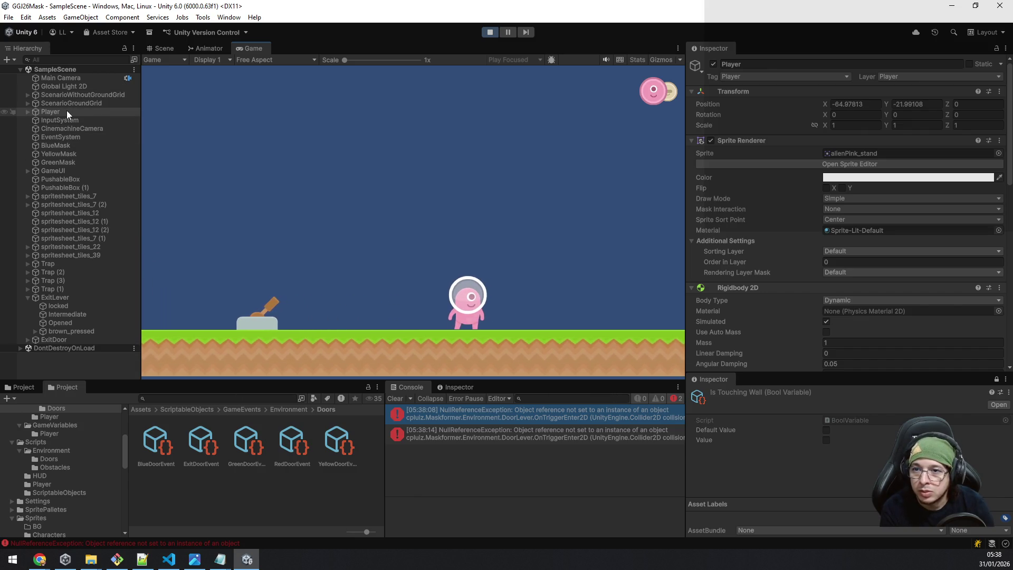
left_click(63, 296)
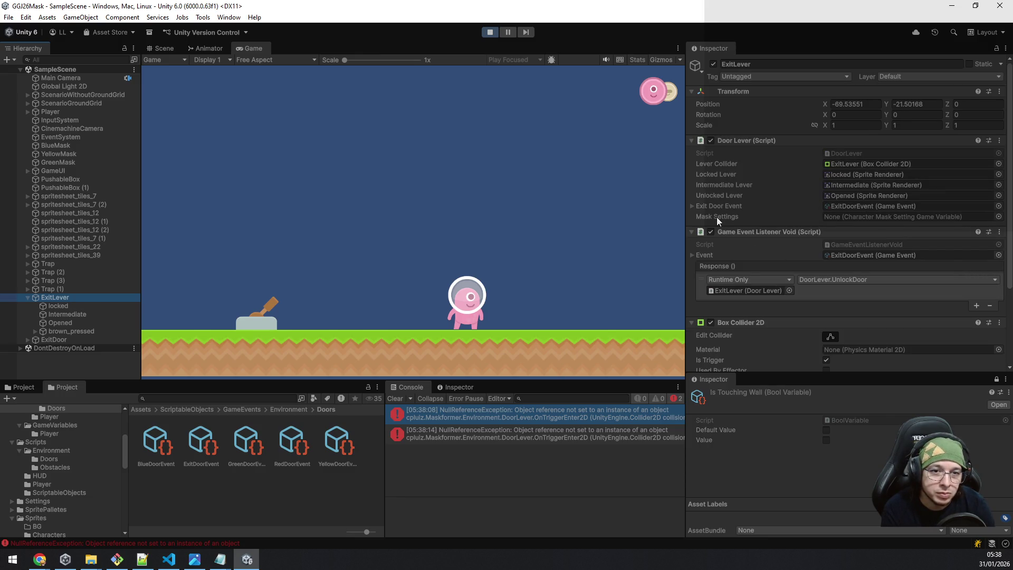
Step: Set ExitLever's Door Lever Mask Settings to PlayerMask
left_click(999, 217)
double_click(565, 251)
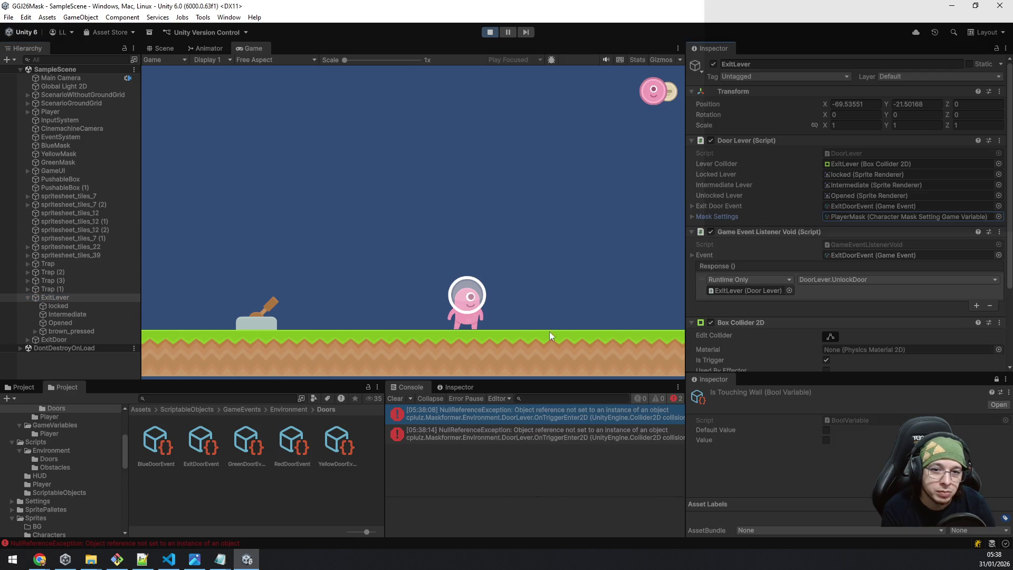
left_click(397, 399)
left_click(468, 345)
Step: Retest the lever by switching between beige and pink masks and walking onto it
key("e")
key("a")
key("a")
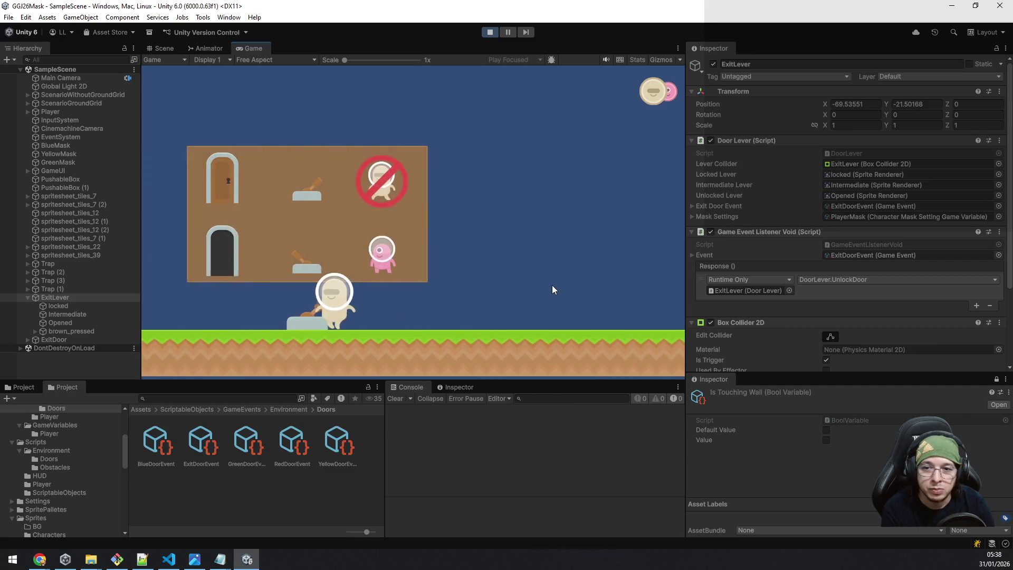
key("q")
key("d")
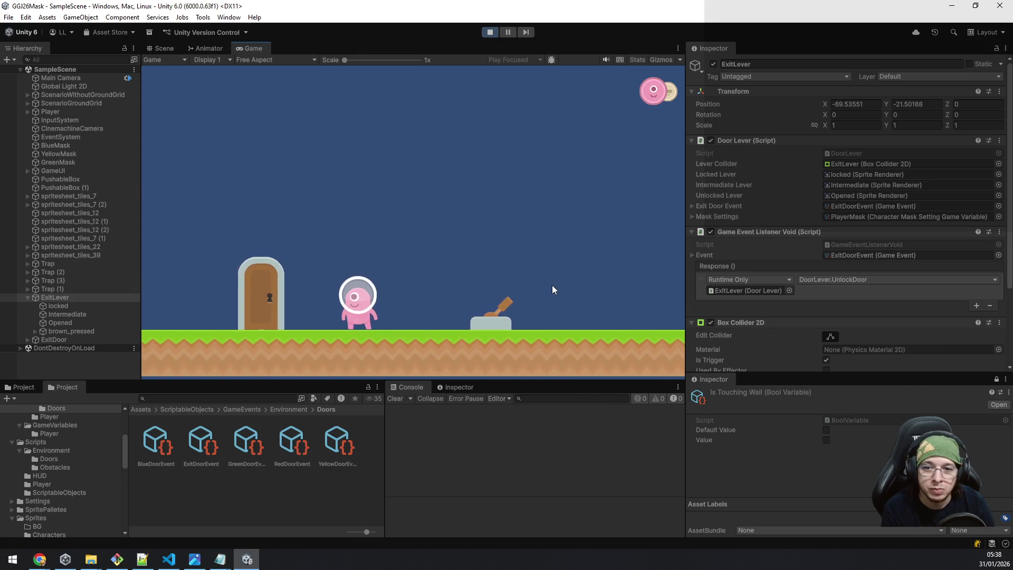
key("d")
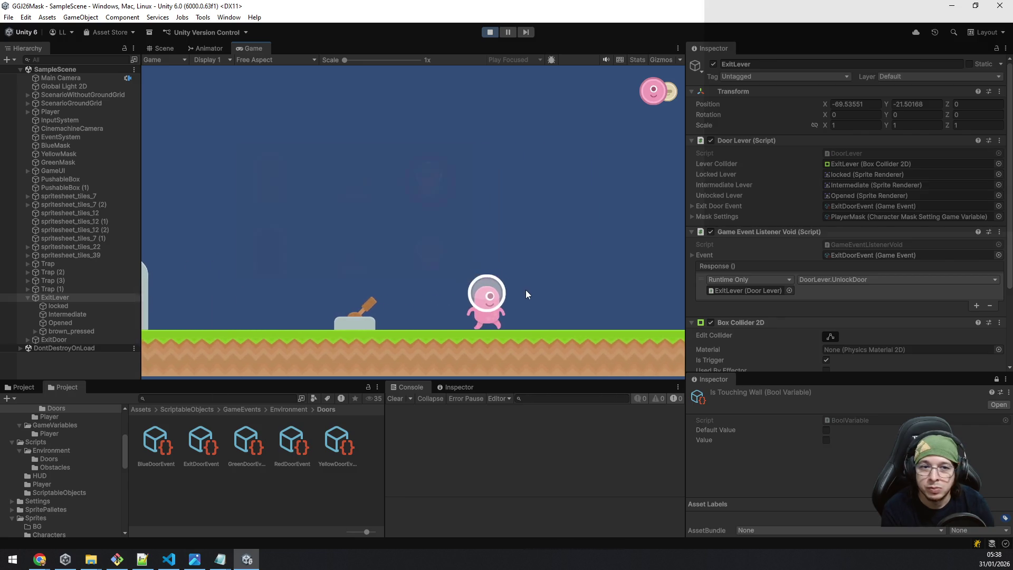
key("a")
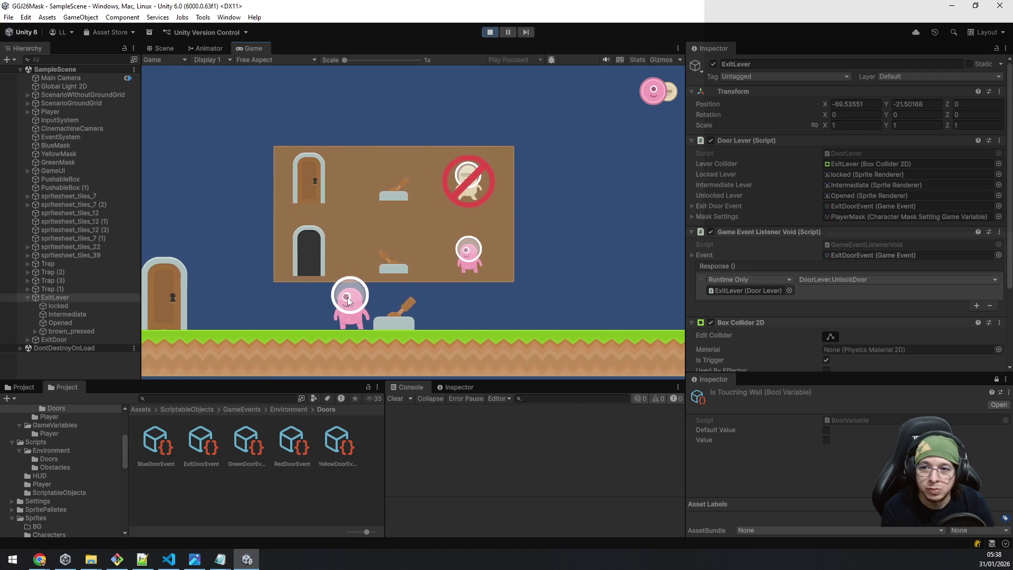
key("q")
key("e")
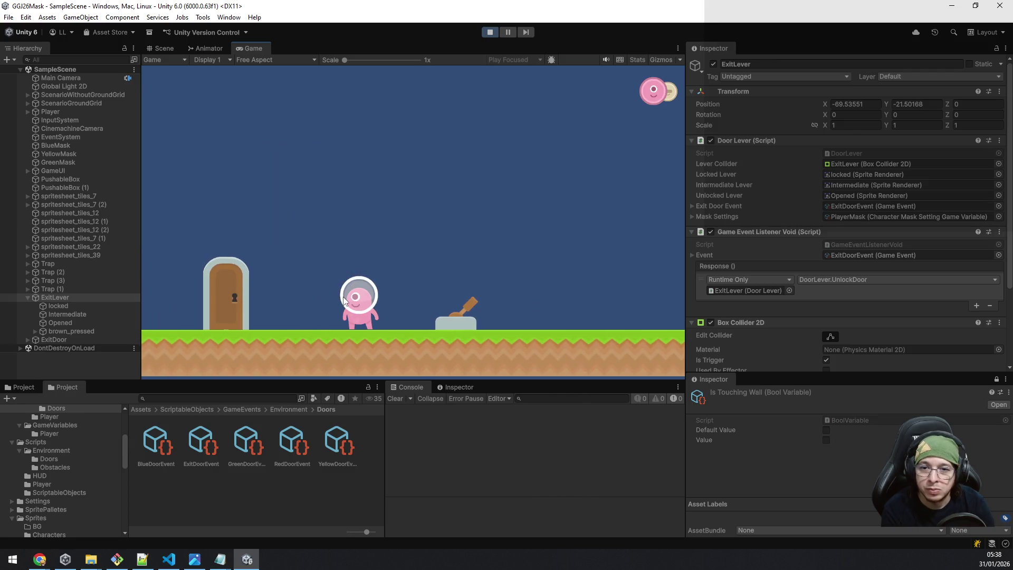
Step: Check ExitLever's Lever Collider reference and the Console for errors
left_click(837, 165)
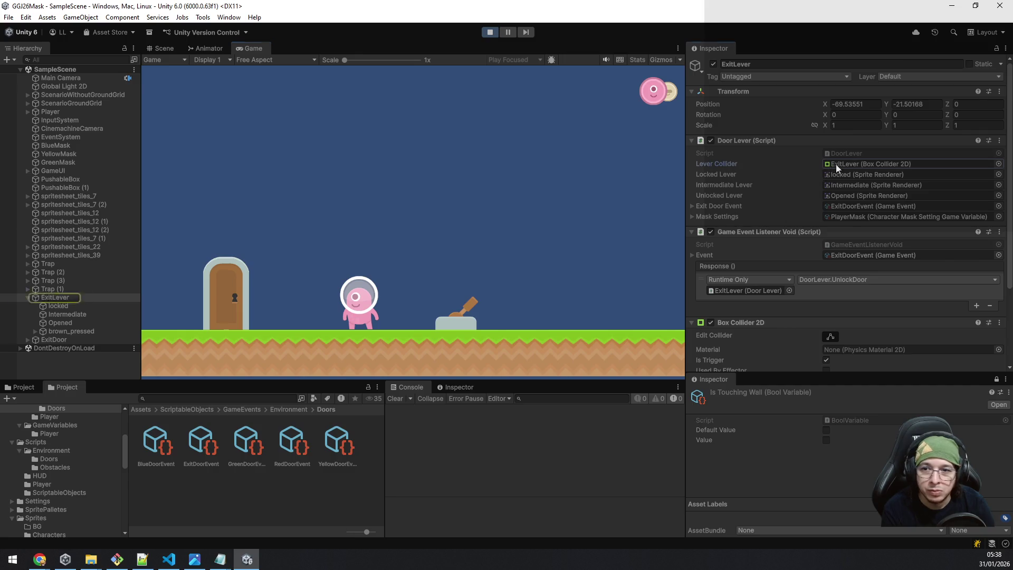
left_click(65, 299)
scroll(814, 287, "down", 3)
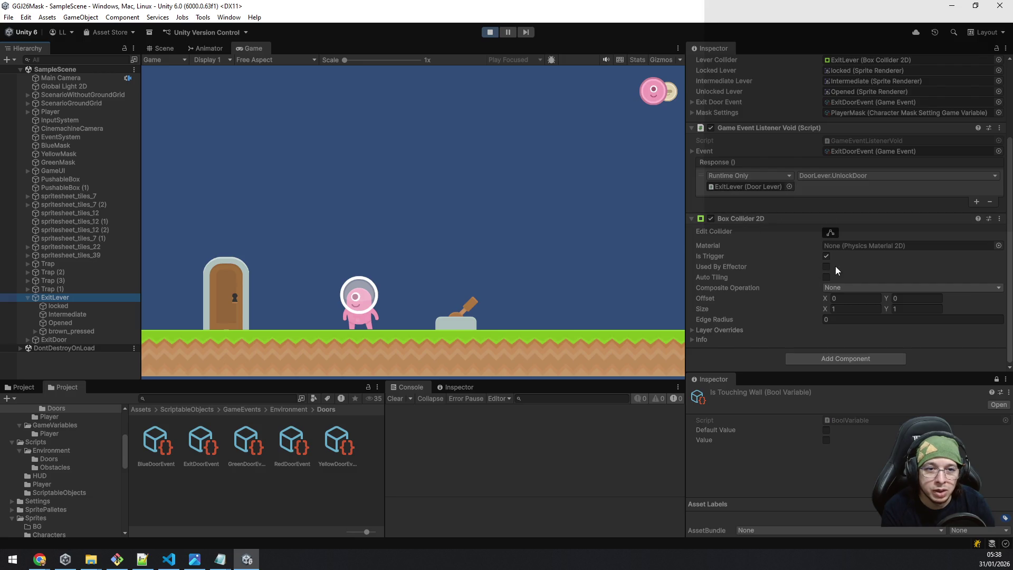
scroll(819, 274, "up", 3)
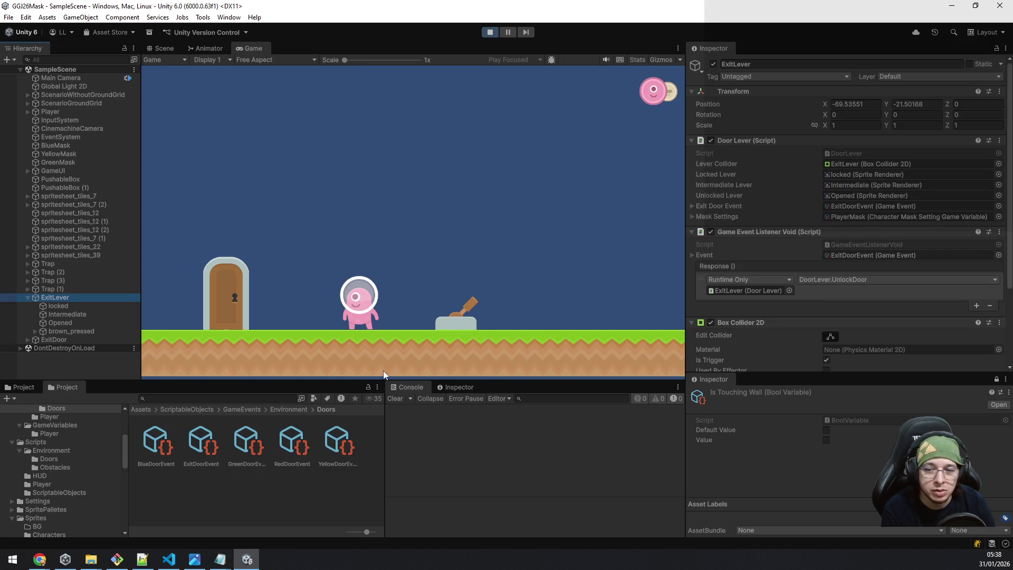
left_click(456, 386)
left_click(420, 387)
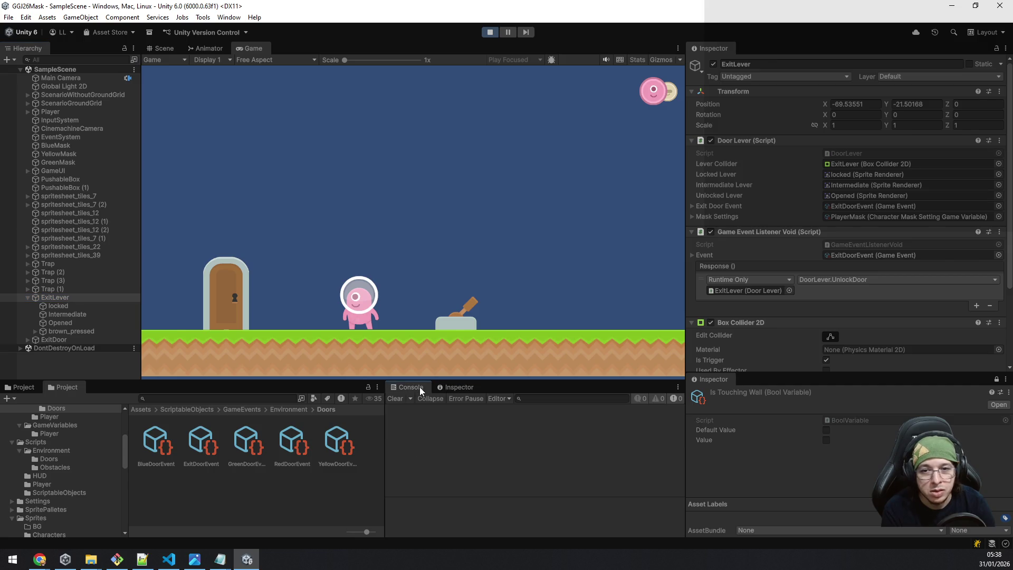
mouse_move(253, 563)
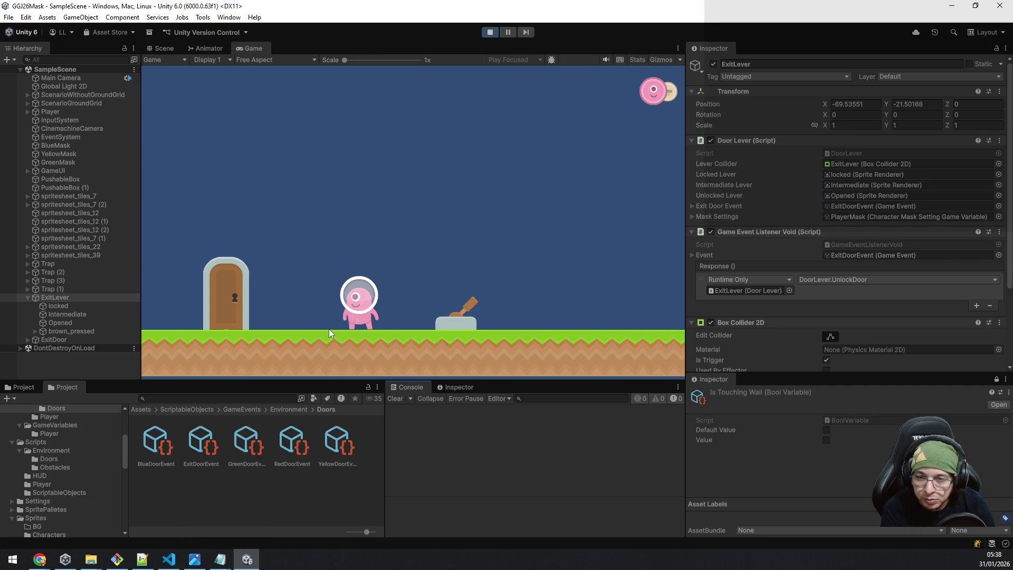
Step: In the GameVariables Pink mask settings, disable Can Jump In Walls and enable Can Interact With Objects
scroll(58, 441, "up", 4)
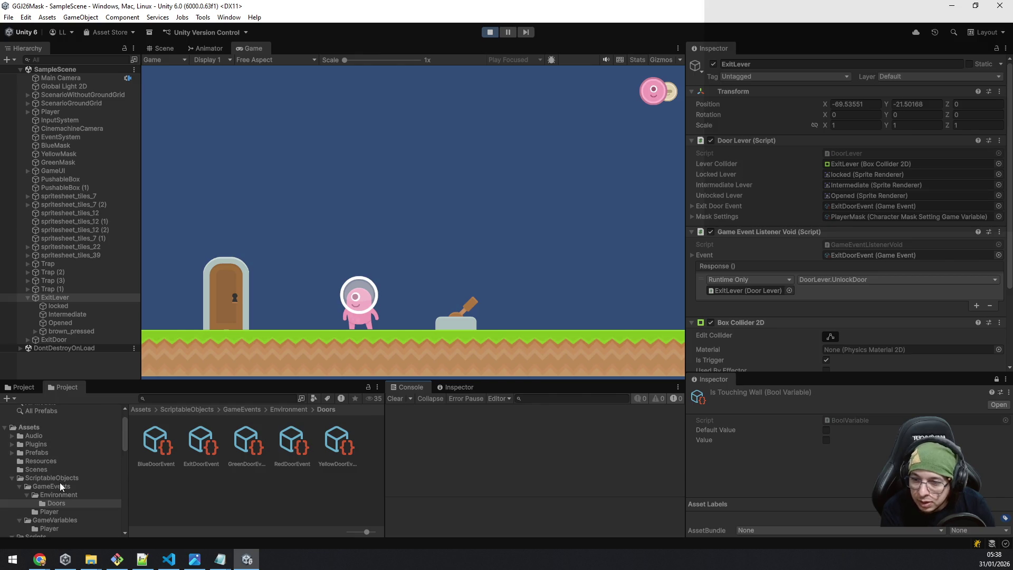
scroll(59, 483, "down", 2)
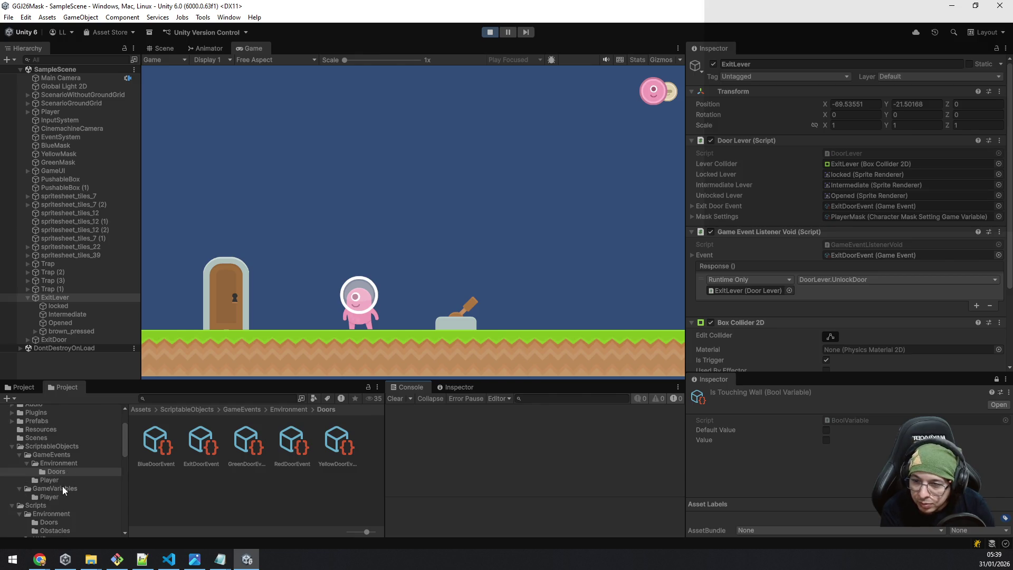
left_click(55, 479)
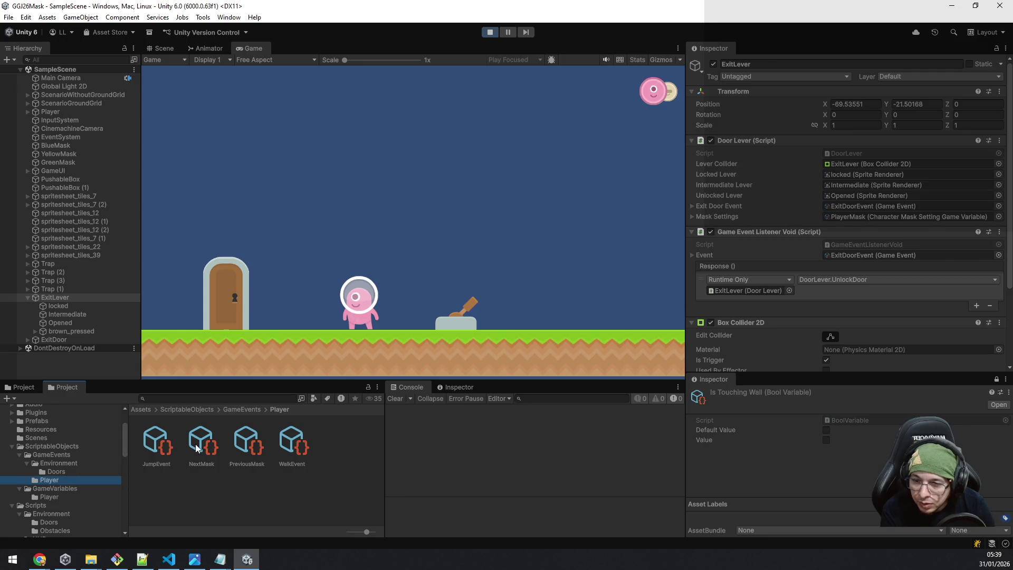
left_click(53, 488)
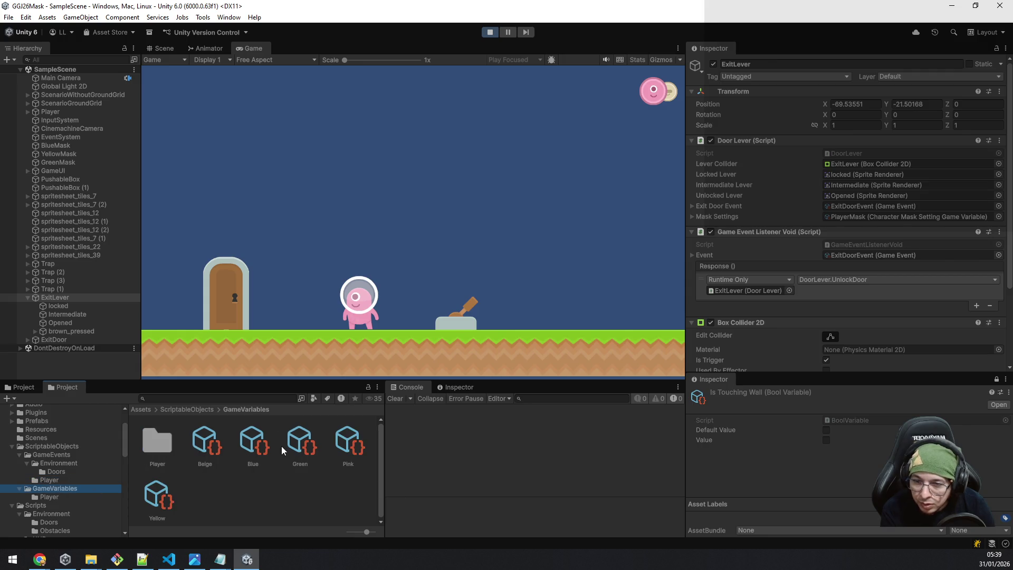
left_click(344, 443)
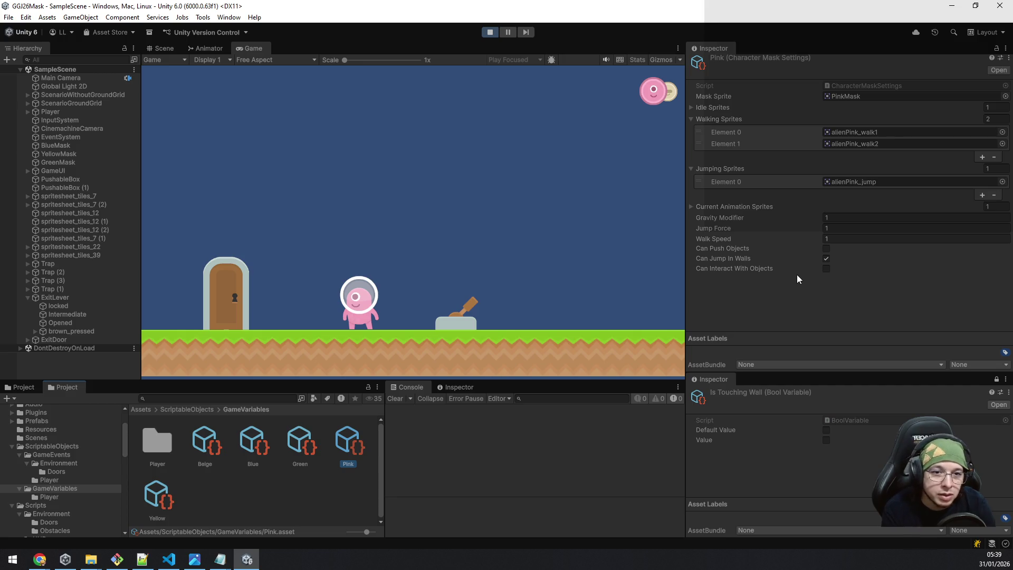
left_click(826, 260)
left_click(827, 269)
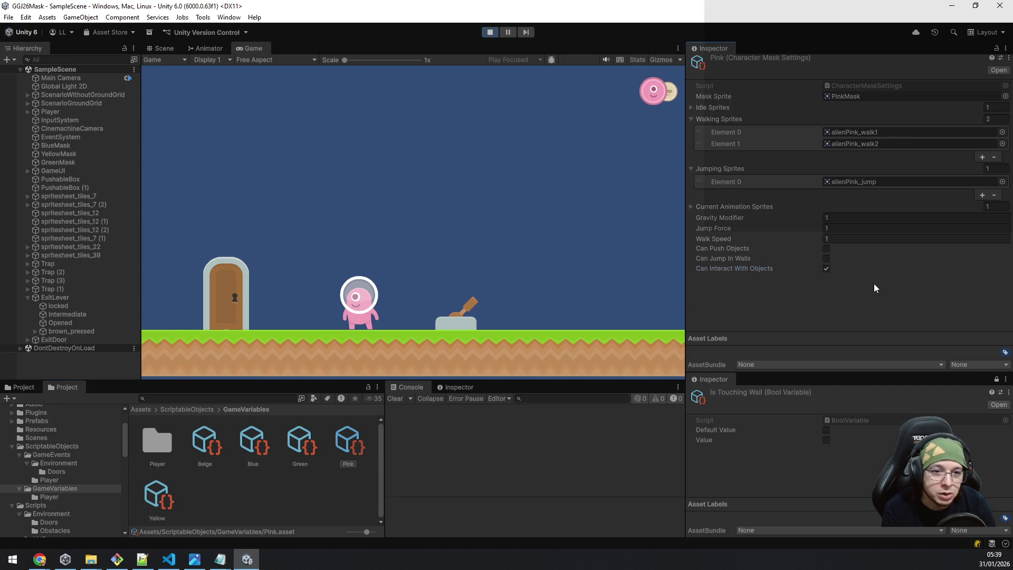
Step: Playtest by walking the pink character to the lever, then back to the opened exit door
key("d")
key("d")
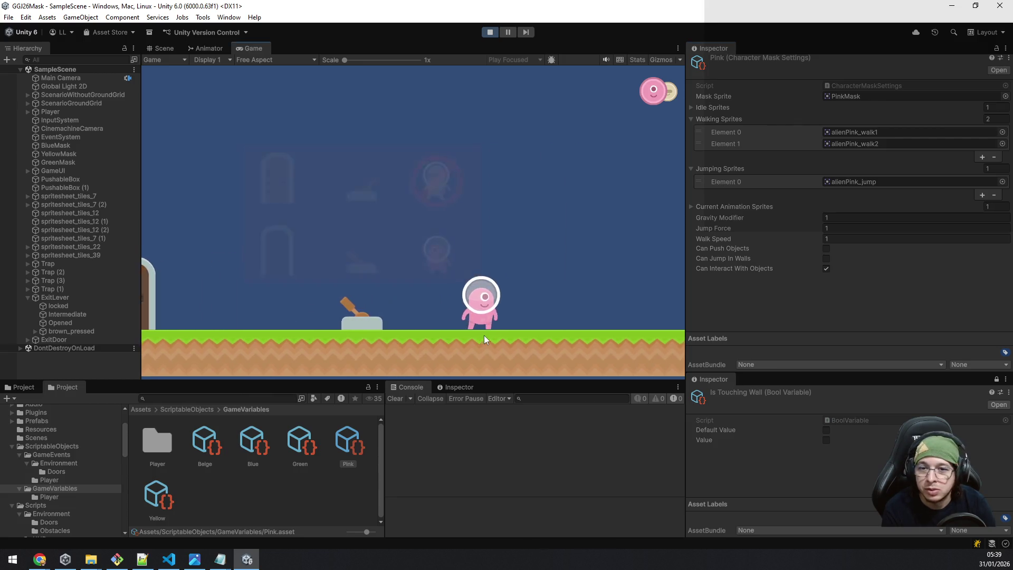
key("a")
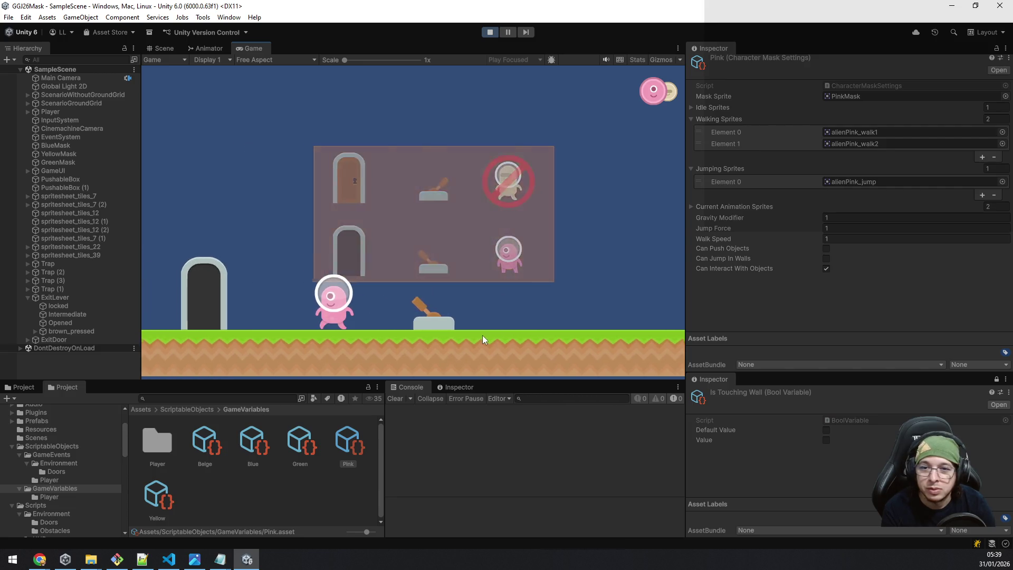
key("a")
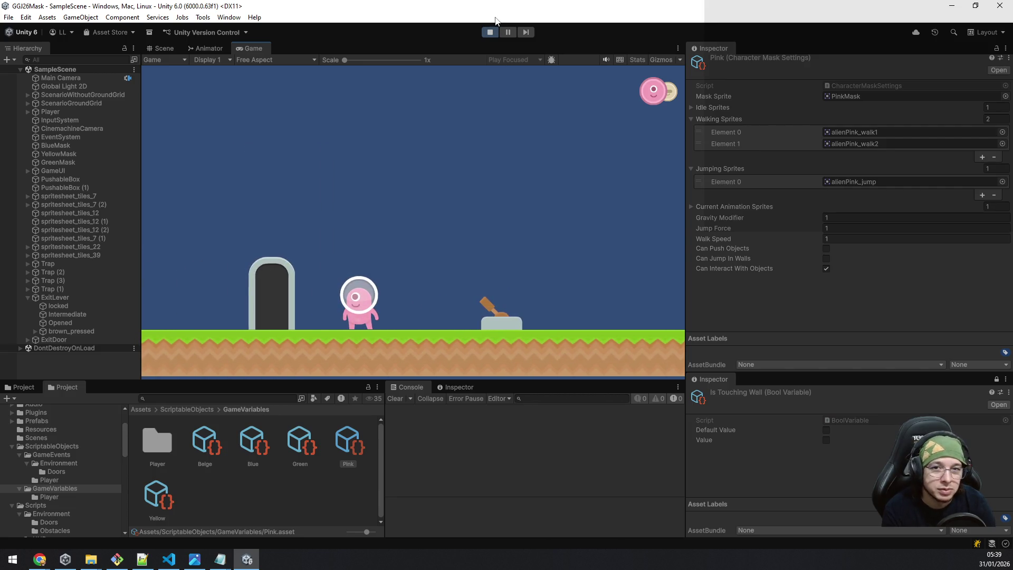
left_click(491, 32)
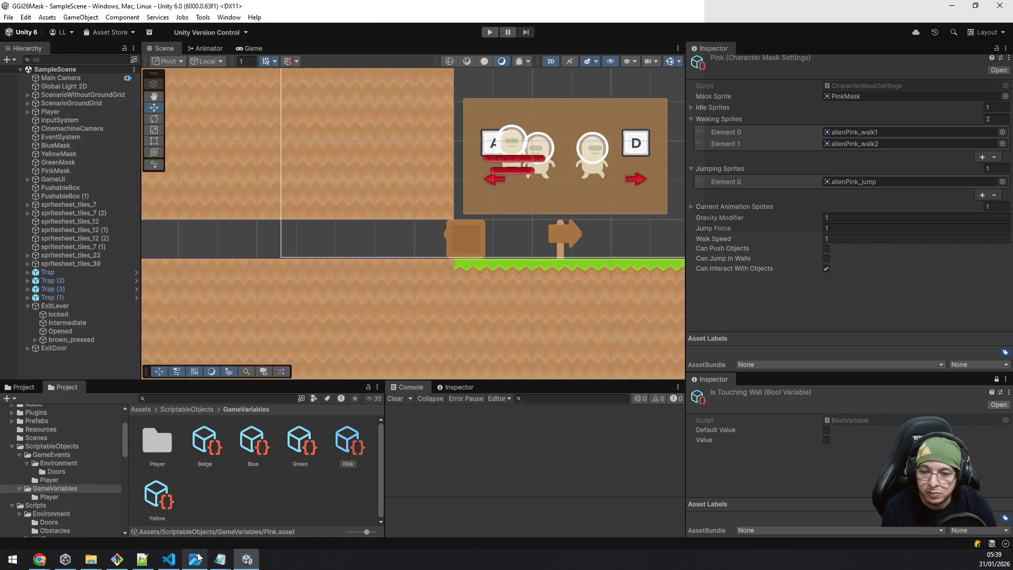
Step: Run git status in the Git Bash terminal to list modified and untracked files
mouse_move(195, 559)
left_click(117, 560)
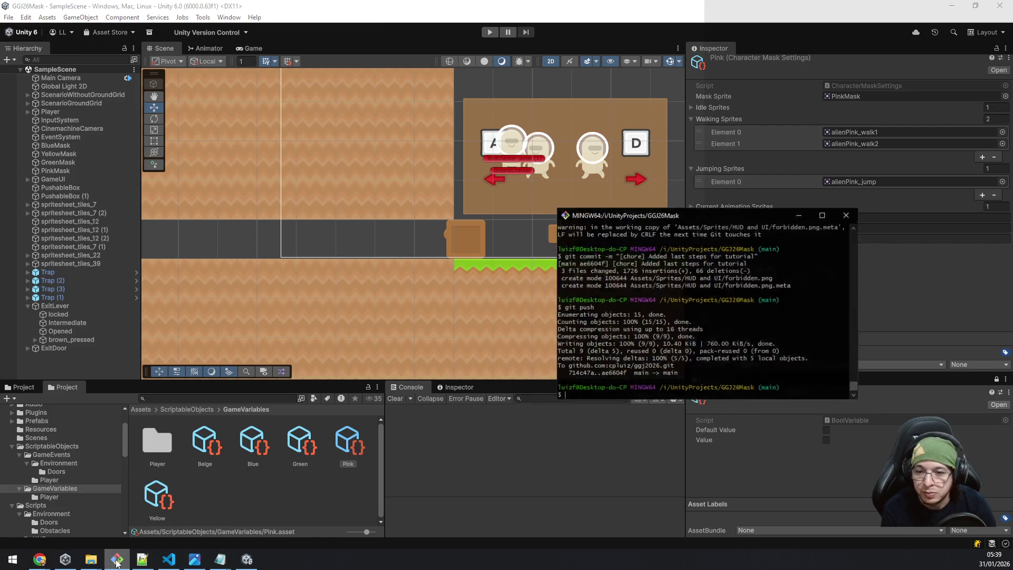
type("git add .")
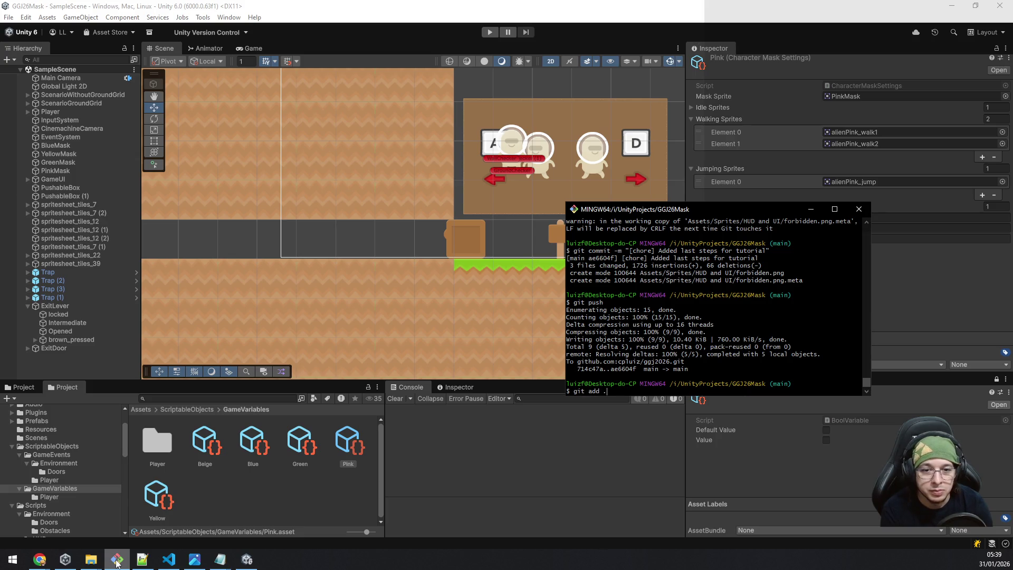
key("BackSpace")
key("BackSpace")
key("BackSpace")
type("git status")
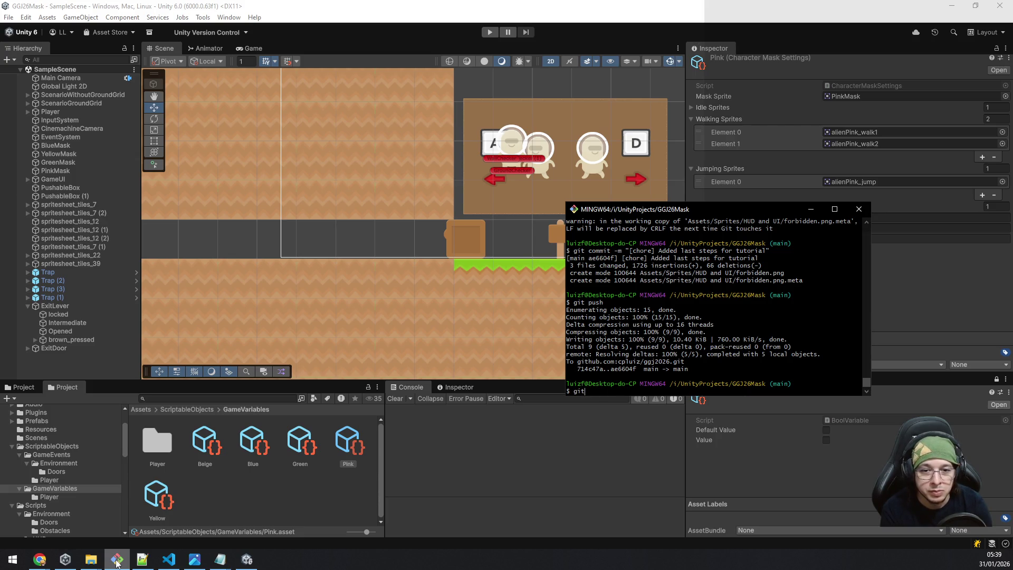
key("Return")
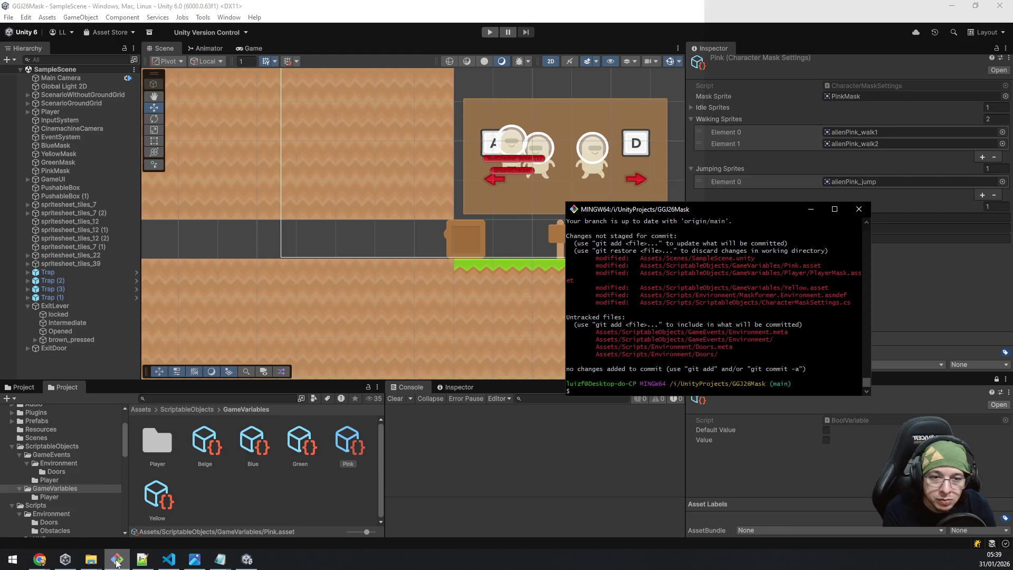
Step: Stage all changes and commit them with the message "[feat] Exit door lever interaction"
type("git add .")
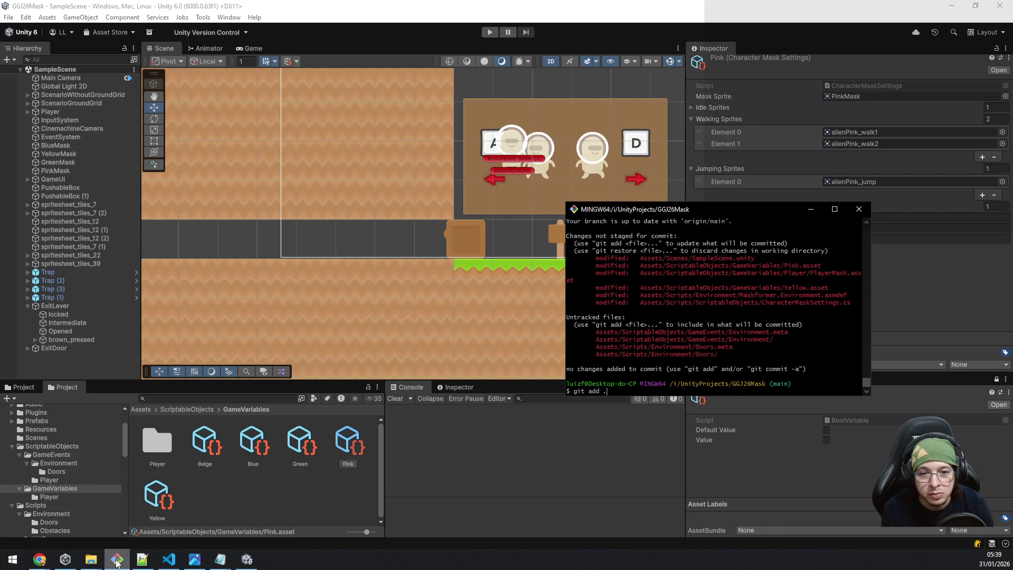
key("Return")
type("git commit -m \"")
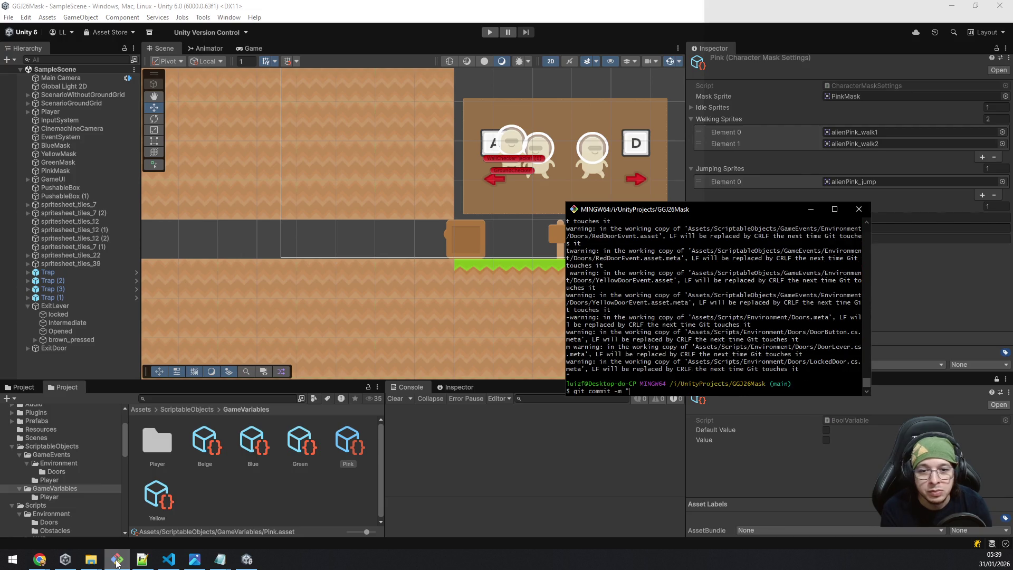
type("[fe")
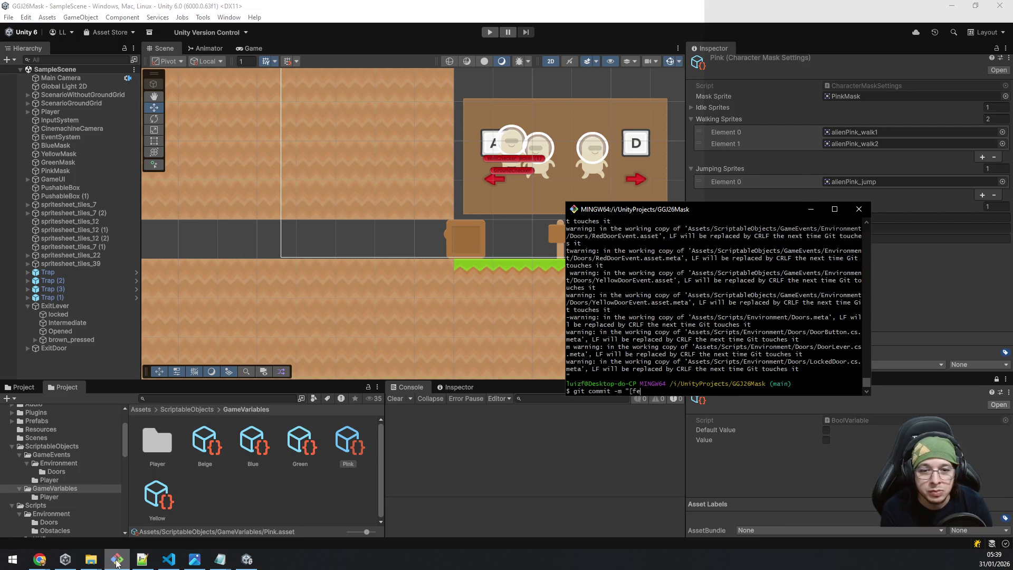
type("at] ")
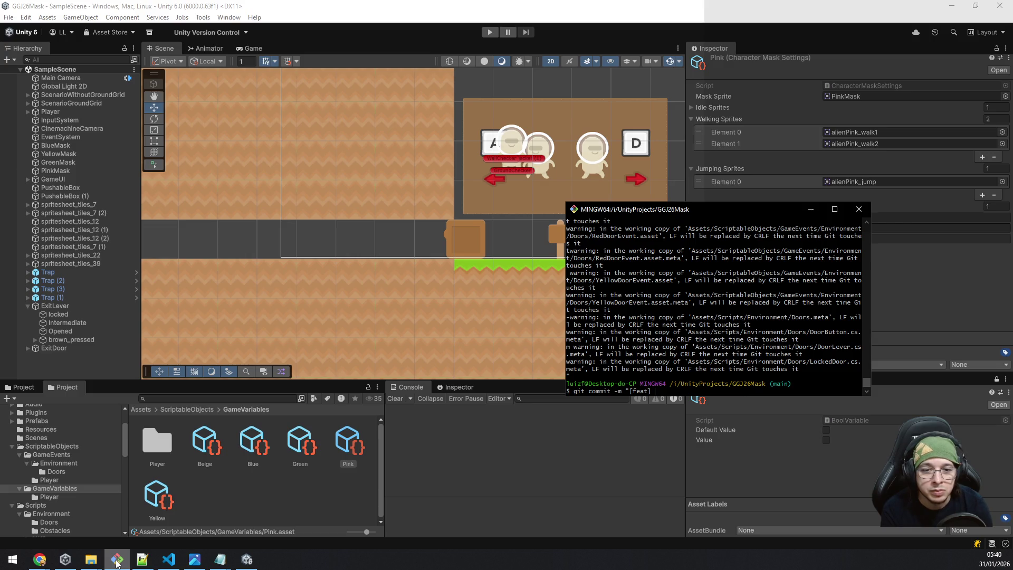
type("Exit door lever interaction\"")
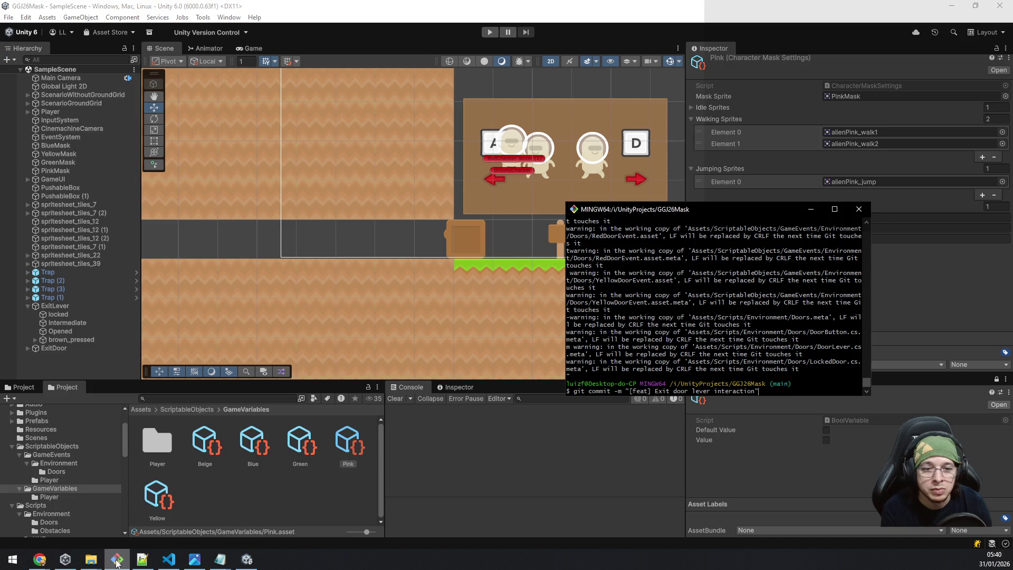
key("Return")
Step: Push the new commit to the remote main branch with git push
type("git push")
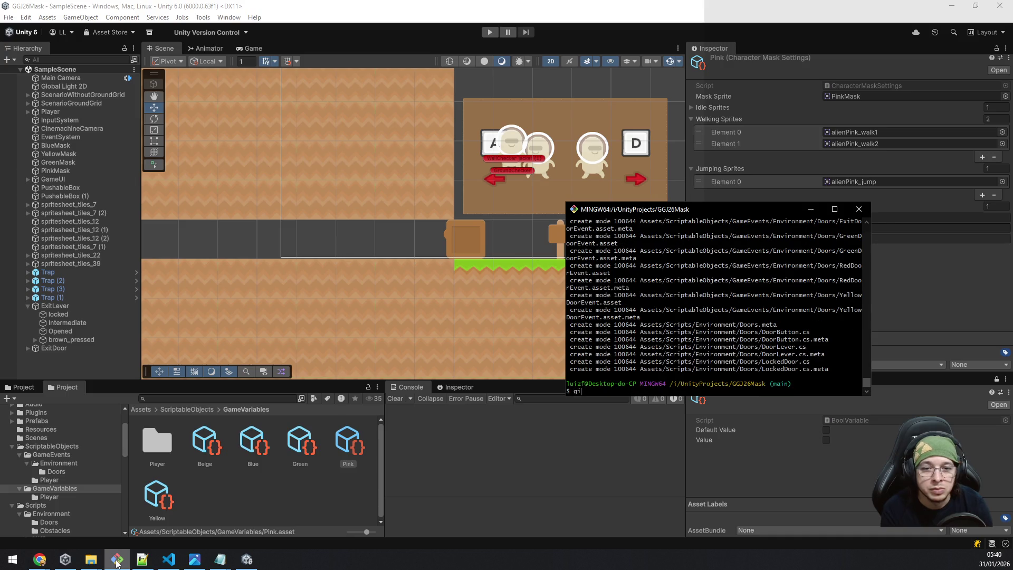
key("Return")
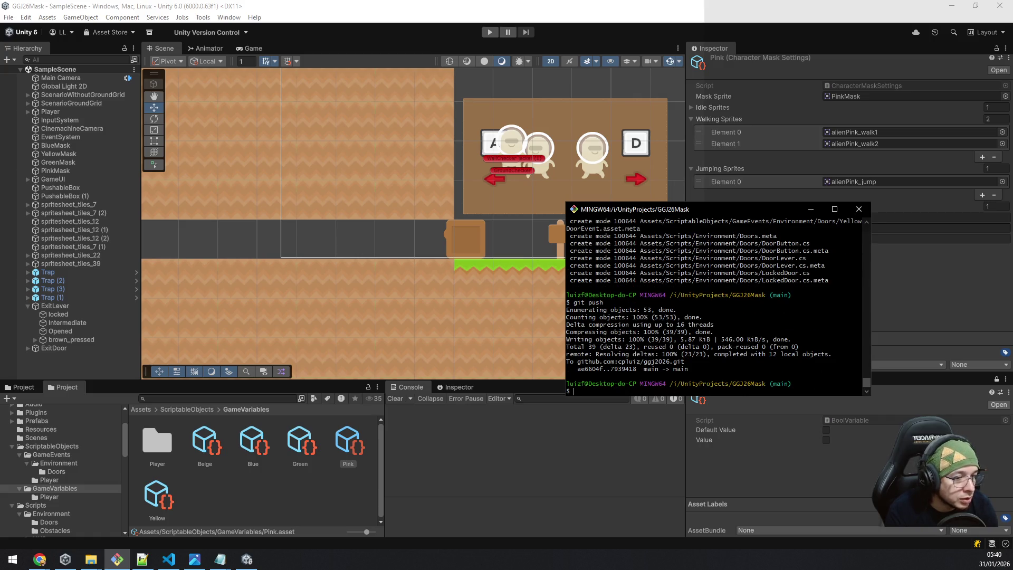
key("alt+Tab")
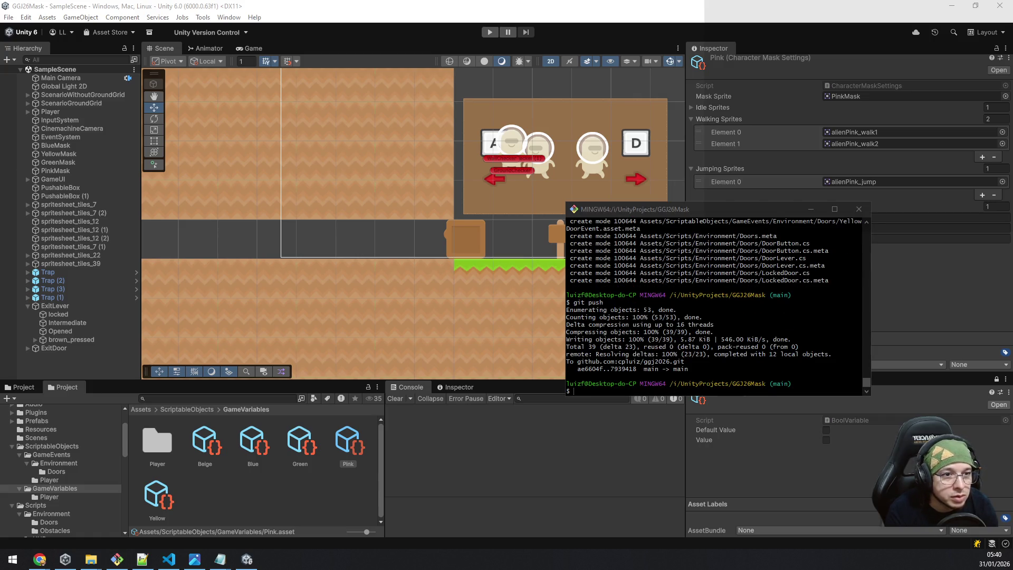
key("alt+Tab")
key("alt+Tab")
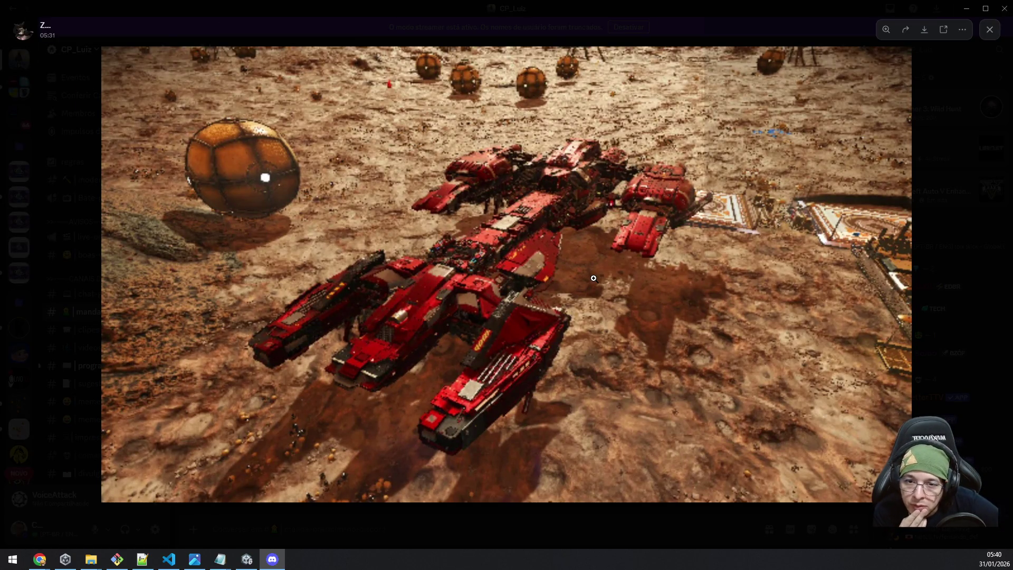
left_click(488, 304)
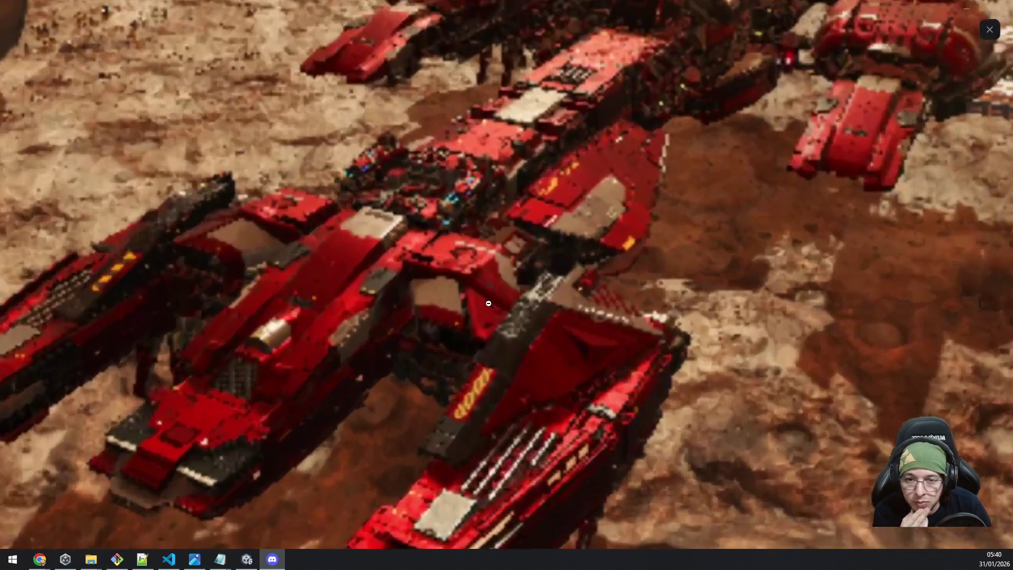
left_click(487, 287)
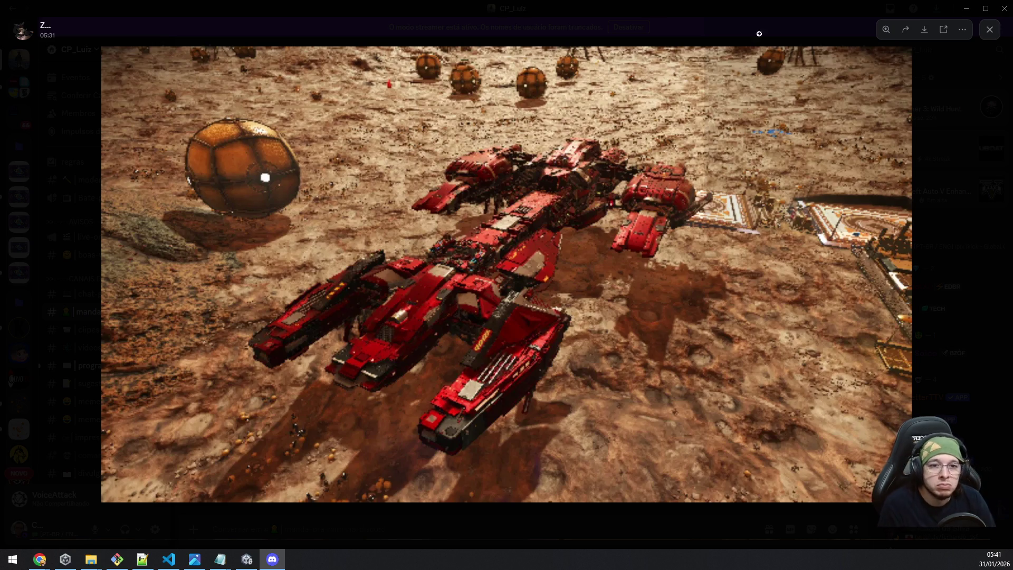
left_click_drag(474, 12, 894, 172)
key("alt+F4")
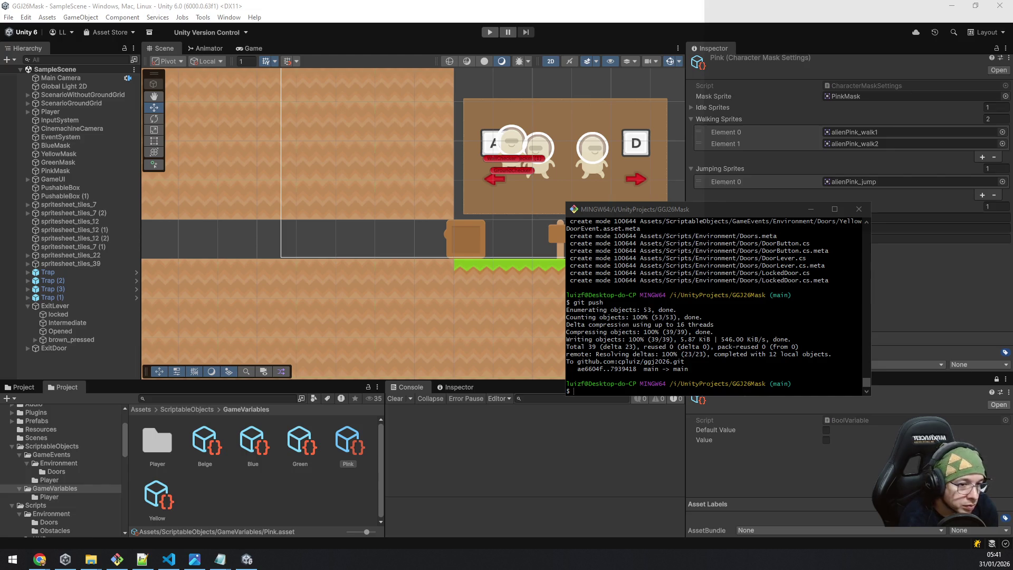
Step: Minimize the Git Bash window to reveal the Unity editor and Pink mask settings
left_click(811, 209)
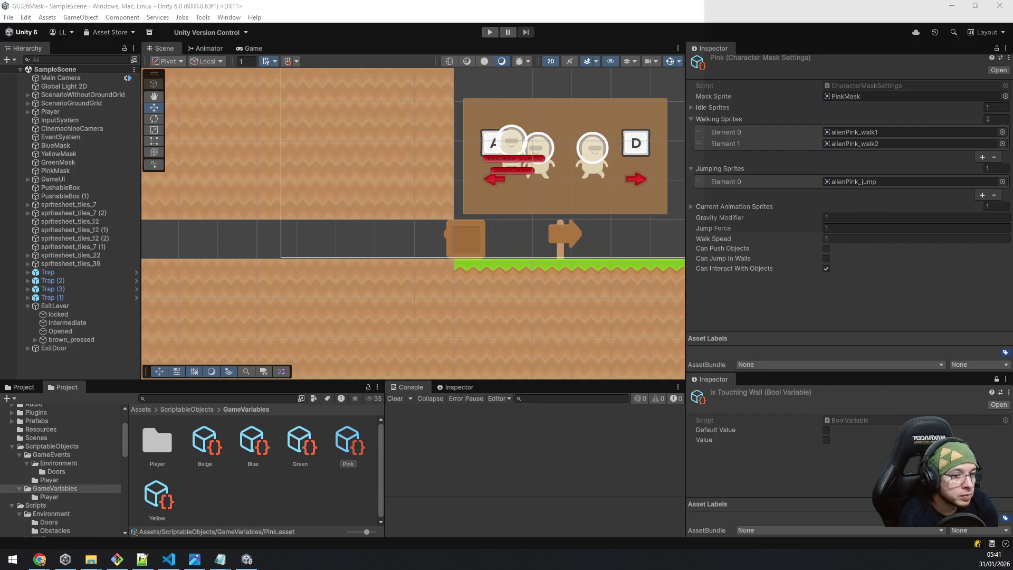
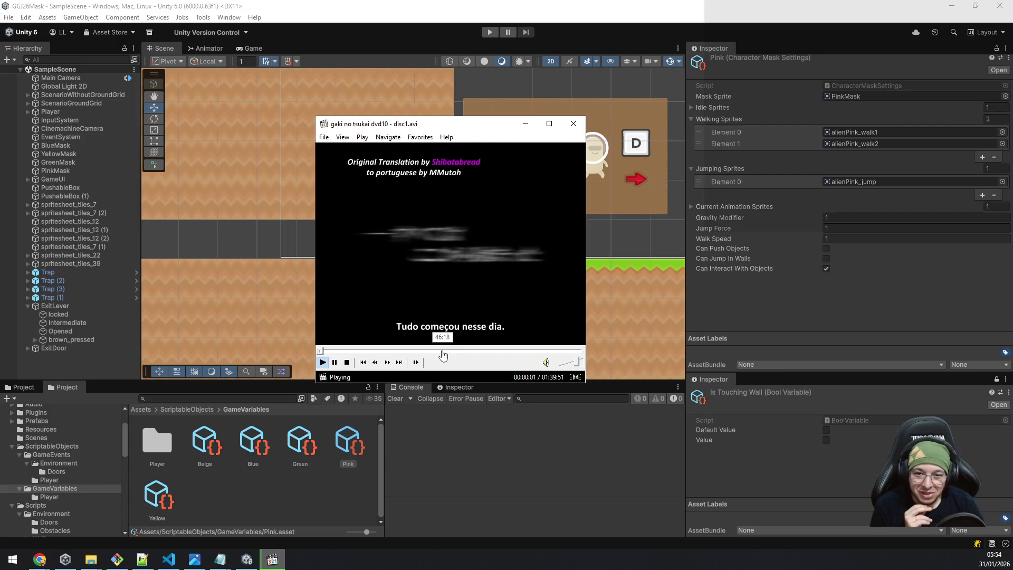
Step: Pause the gaki no tsukai video, skim the seek bar ahead to 00:57:09, and view it fullscreen
left_click(467, 306)
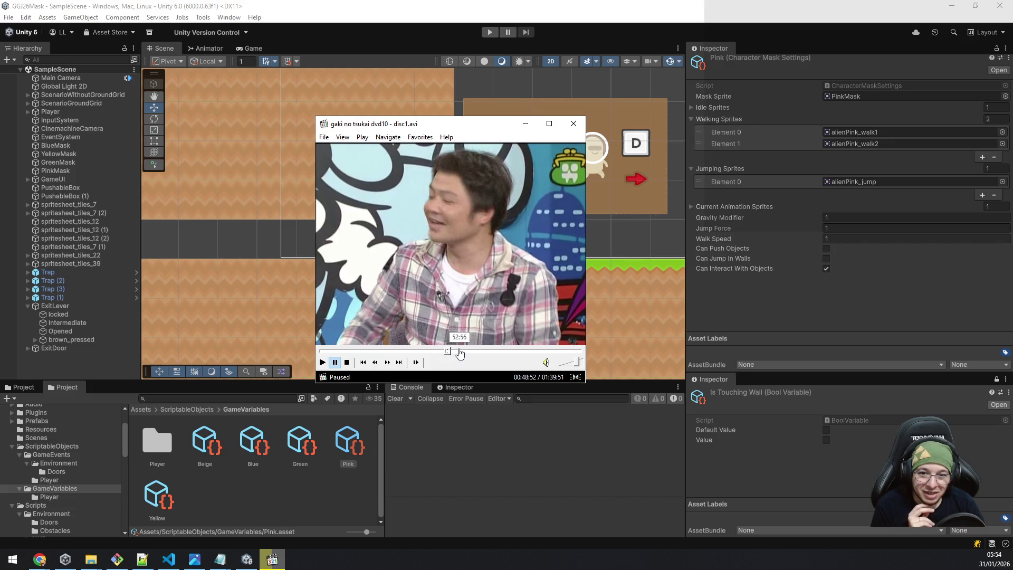
left_click(459, 352)
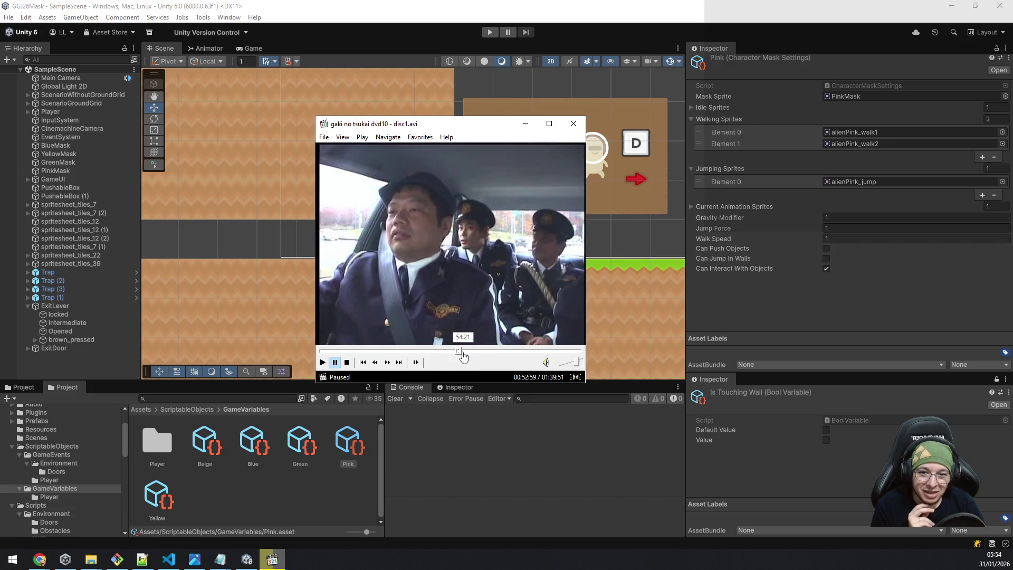
left_click(462, 356)
left_click(465, 356)
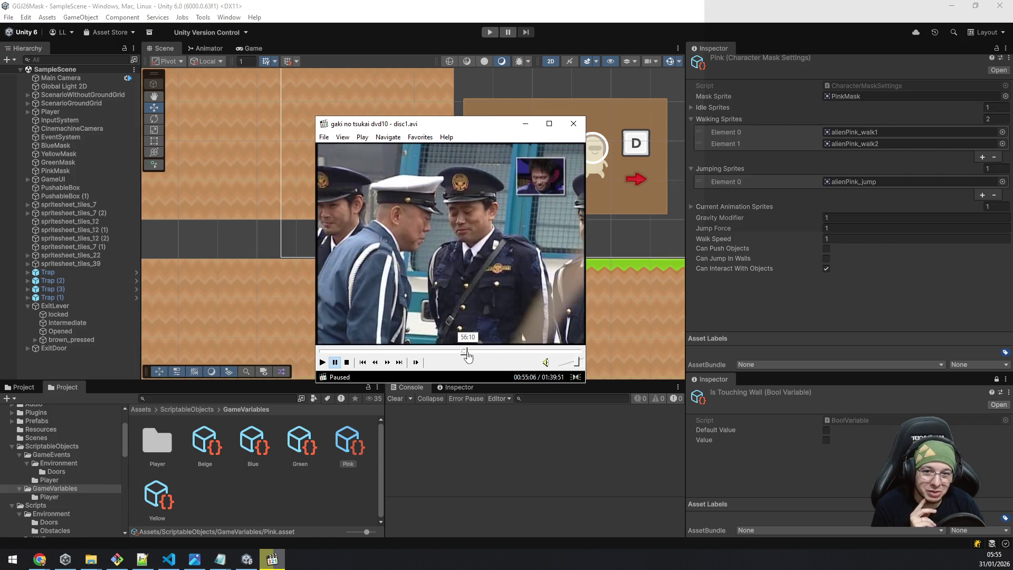
left_click(469, 353)
left_click(475, 354)
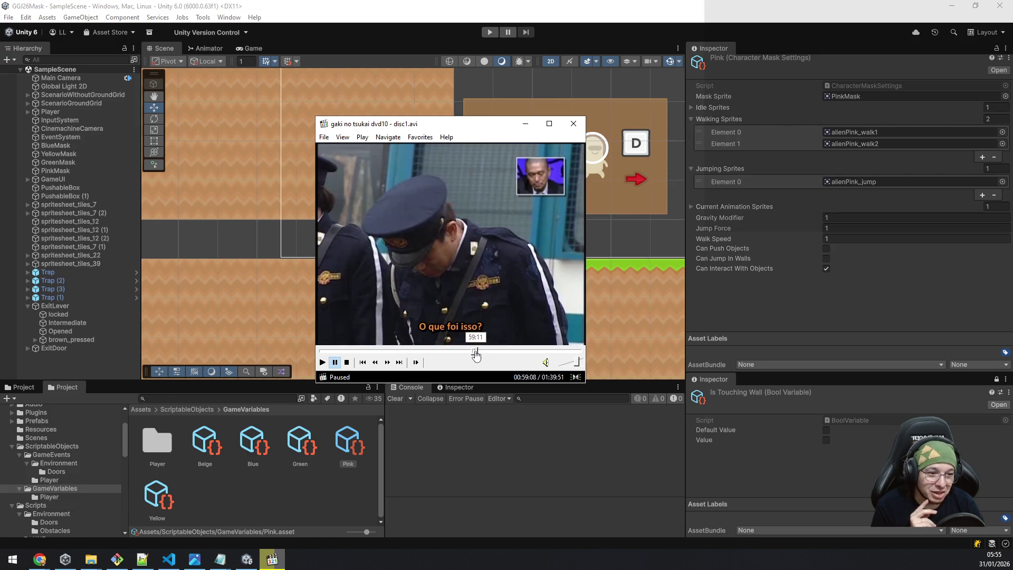
left_click(474, 354)
left_click(471, 354)
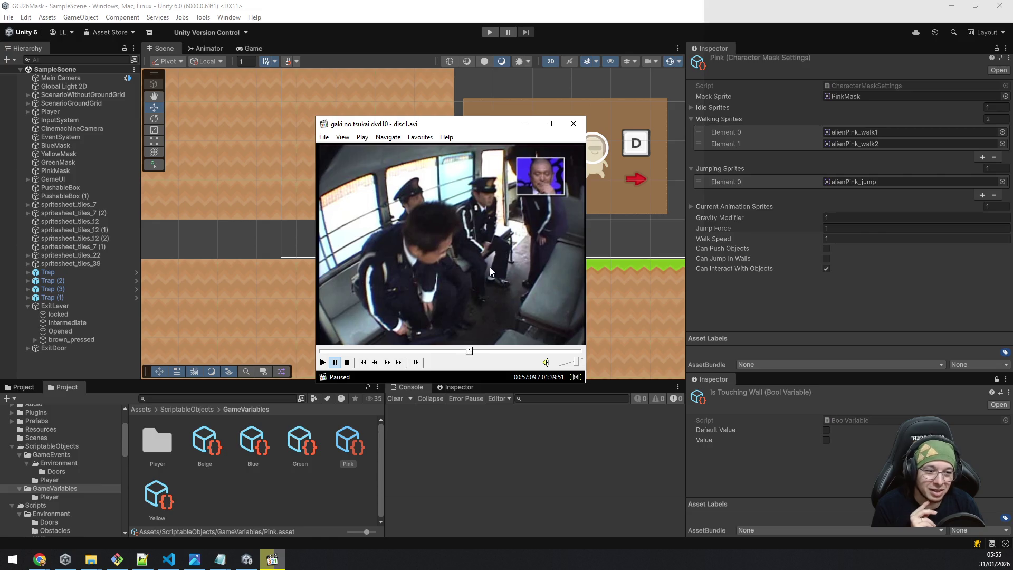
double_click(495, 247)
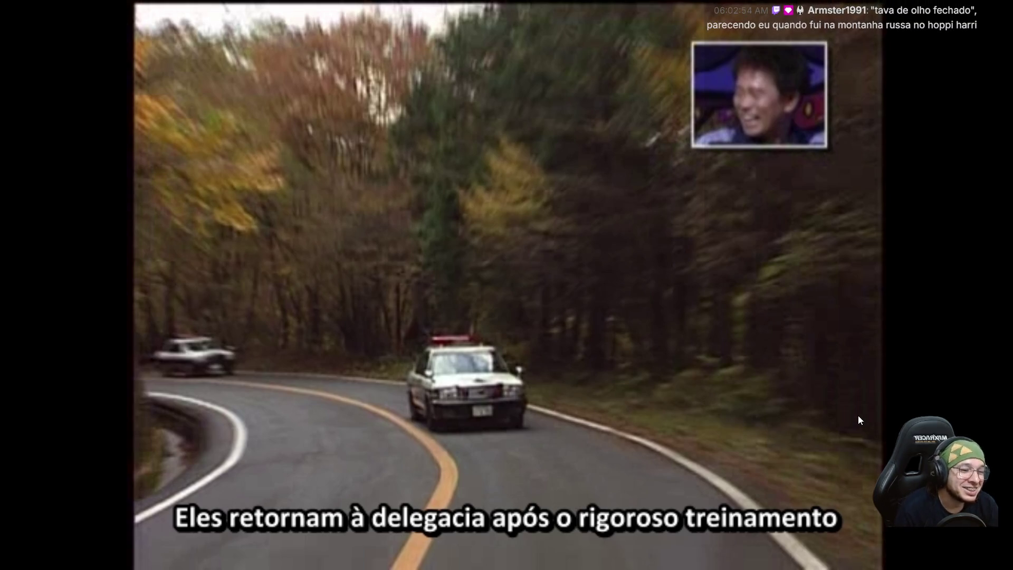
Step: Exit fullscreen on the paused gaki no tsukai video at 01:04:47
key("Escape")
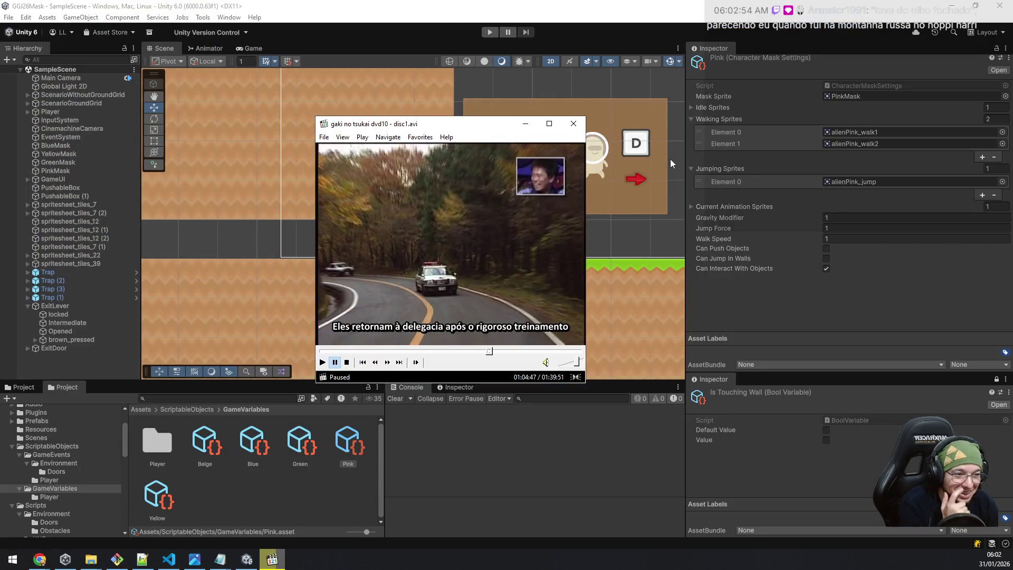
Step: Close Media Player Classic and select Trap to view its KillZone trigger Box Collider 2D
left_click(574, 124)
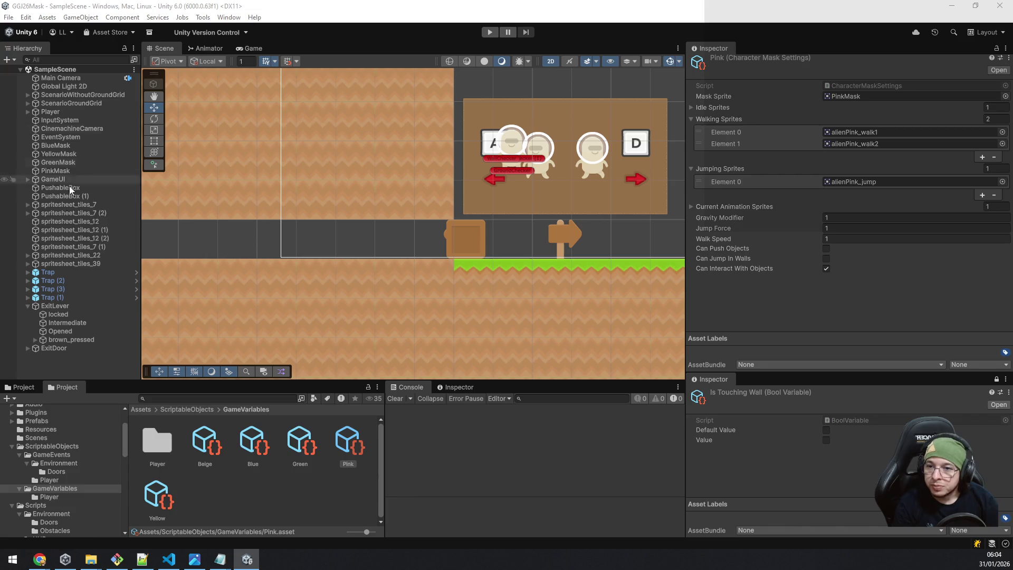
left_click(64, 271)
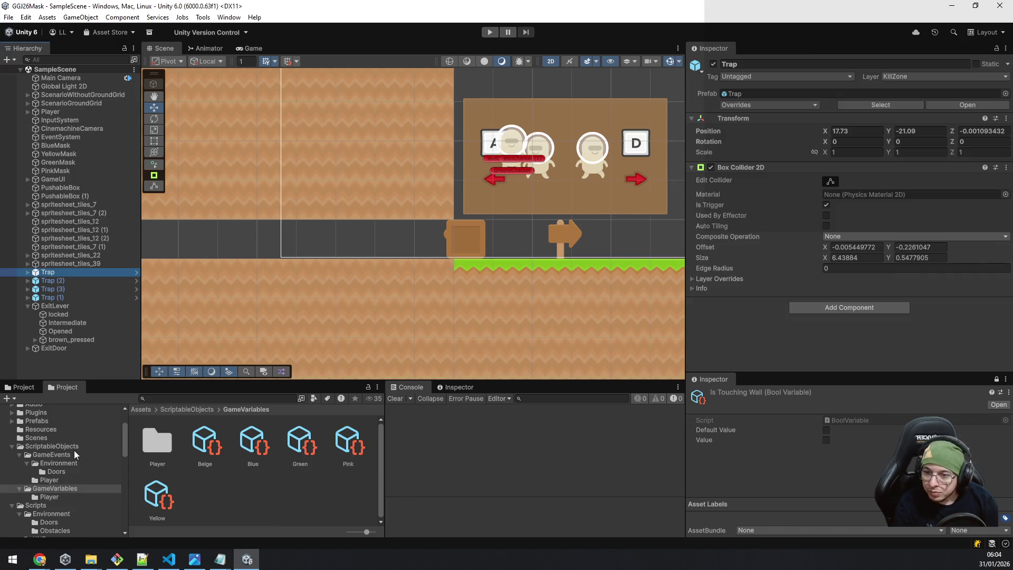
Step: Create a MonoBehaviour script named PitfallTrap in GameEvents/Environment and open it for editing
left_click(65, 463)
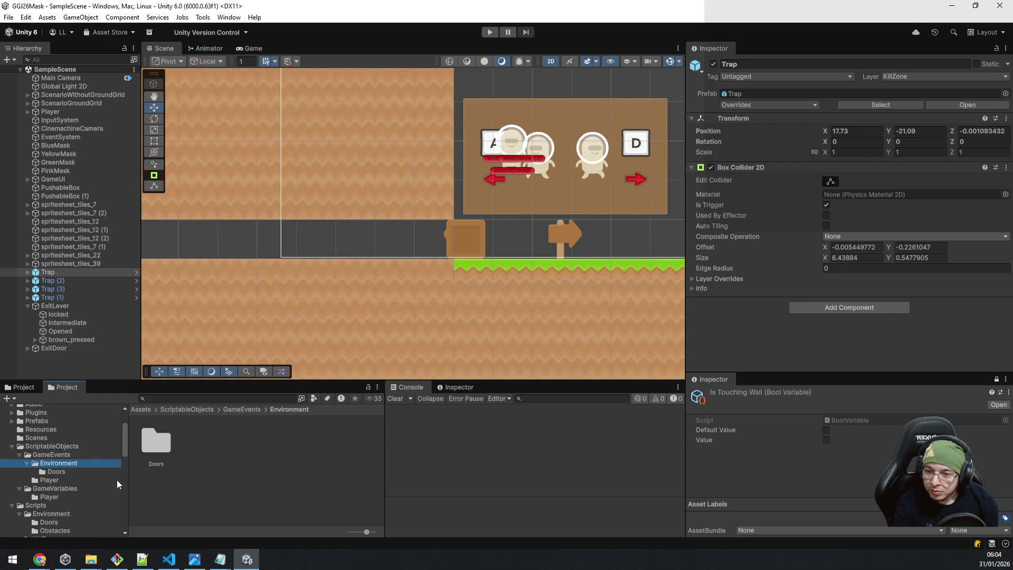
right_click(204, 449)
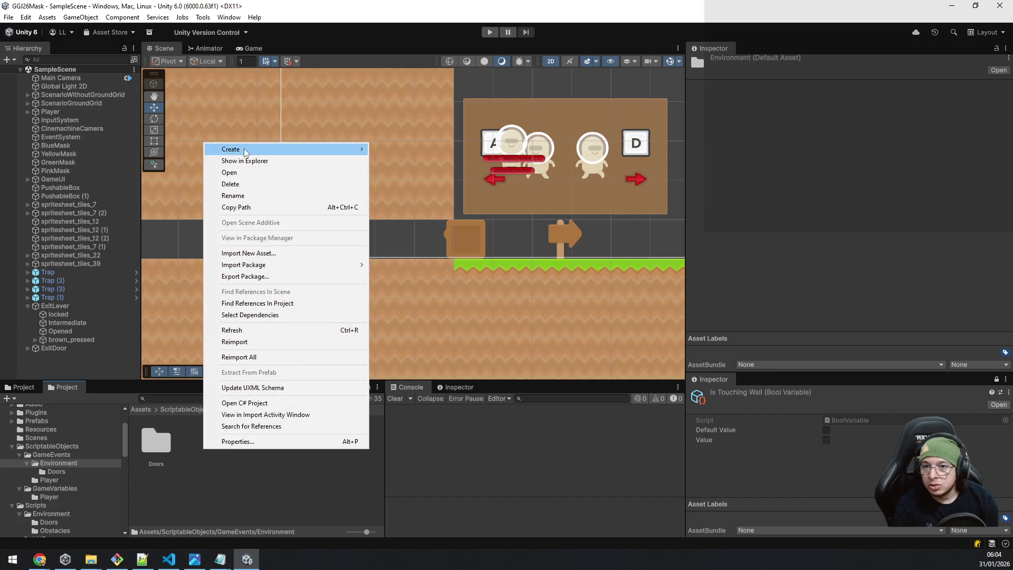
mouse_move(274, 149)
mouse_move(457, 276)
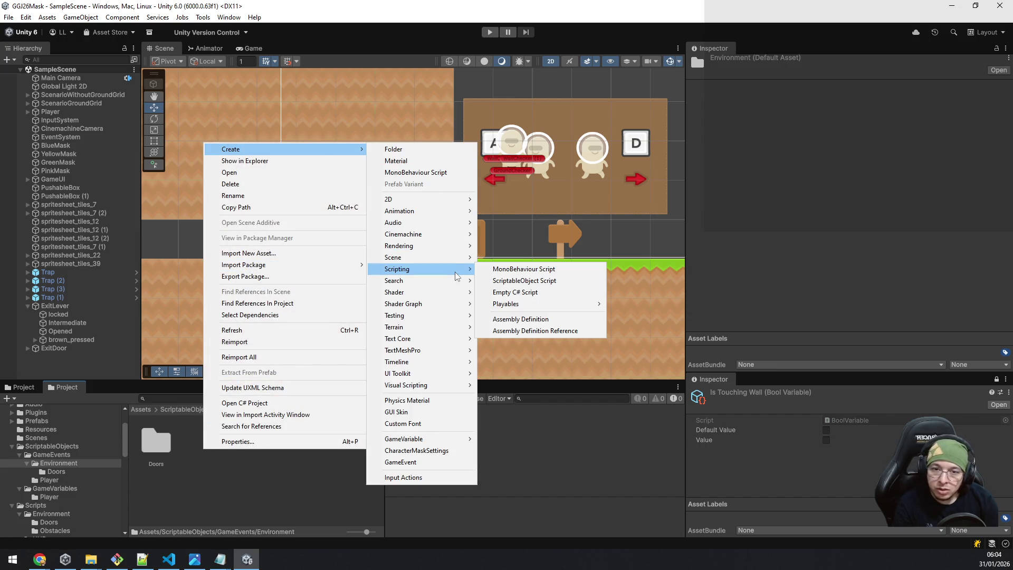
left_click(546, 275)
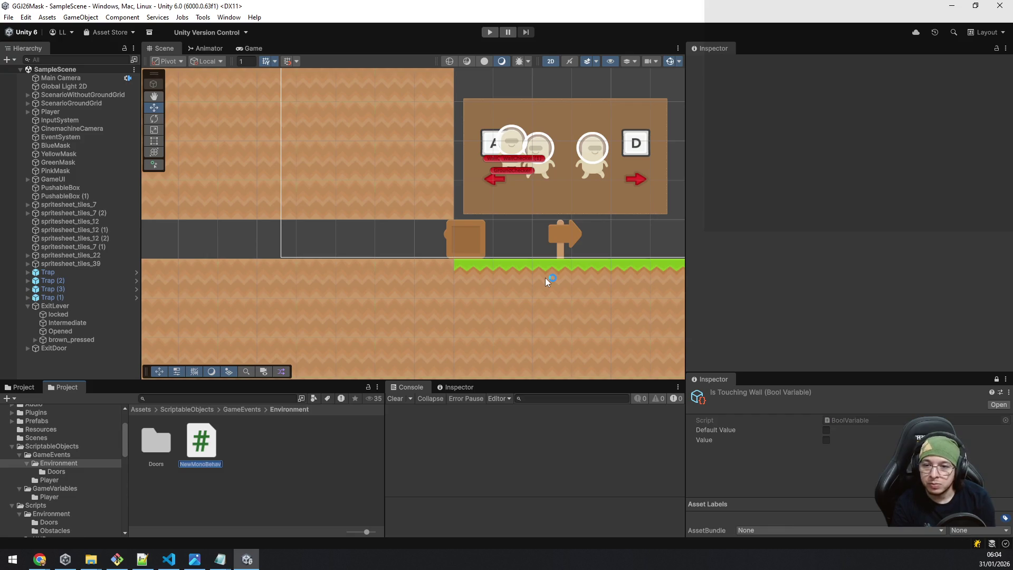
type("PitfallTrap")
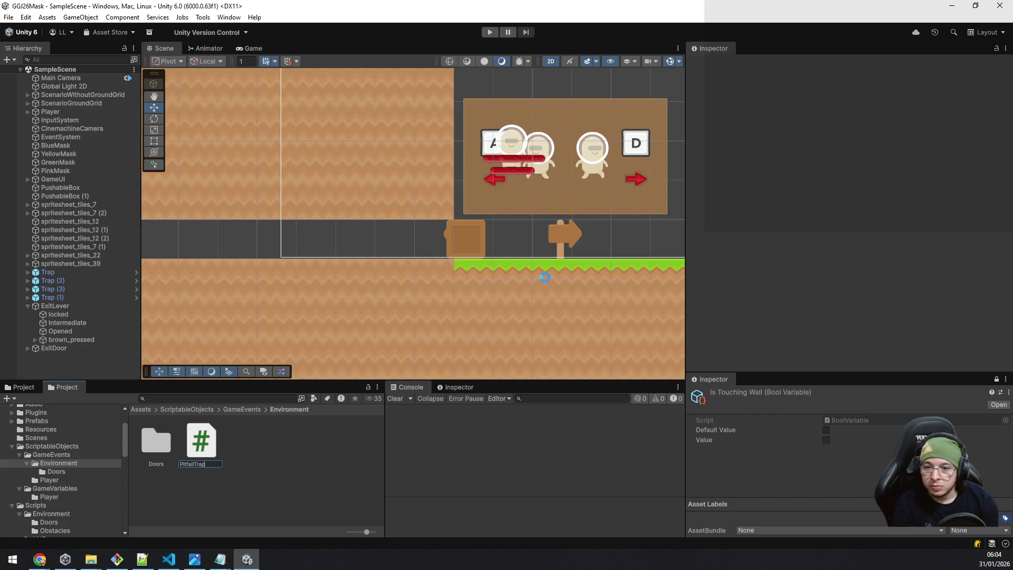
key("Return")
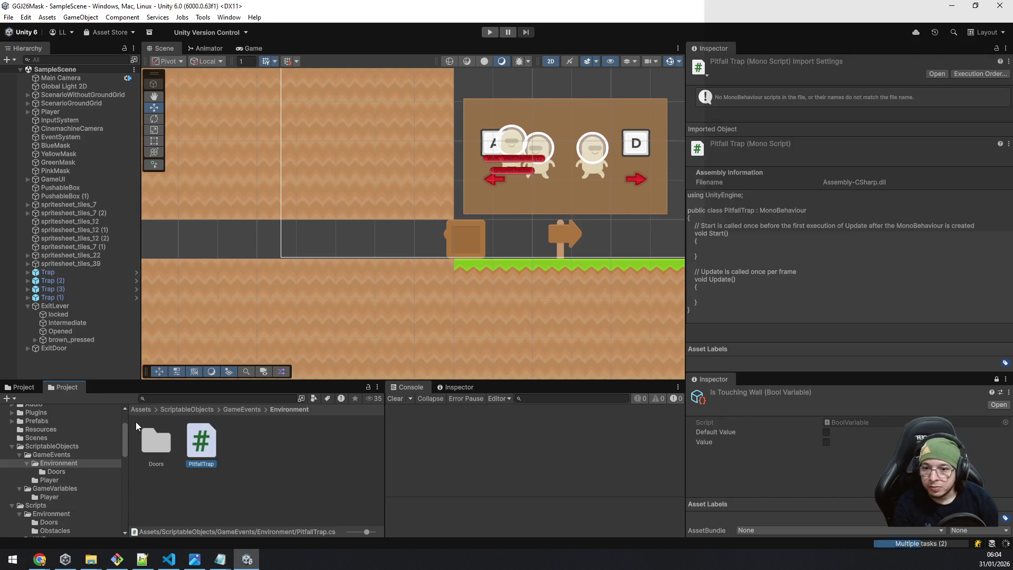
double_click(198, 447)
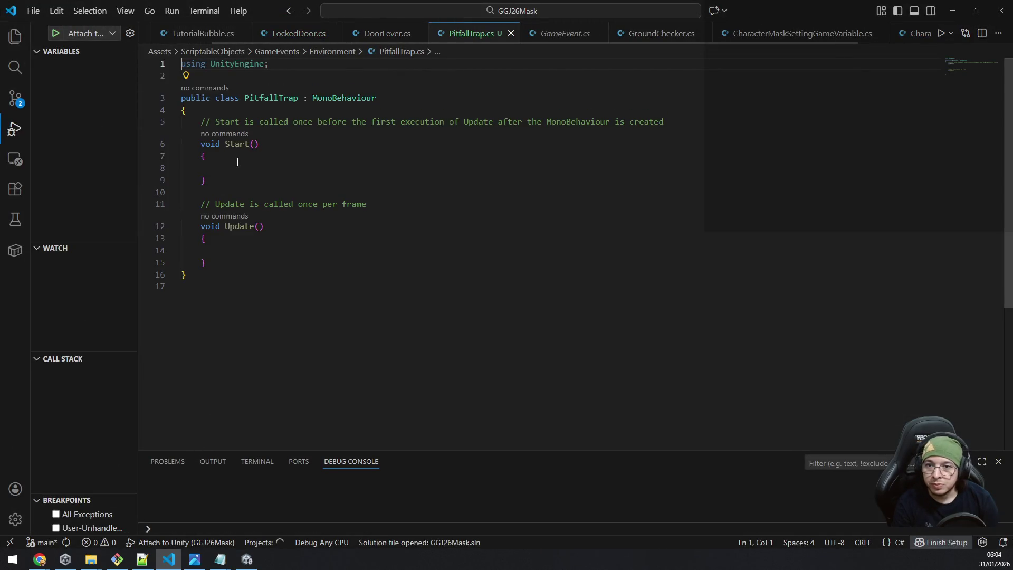
Step: Replace the Start/Update boilerplate with a [SerializeField] protected Transform respawnPoint field
left_click(237, 162)
key("Down")
key("Down")
key("Down")
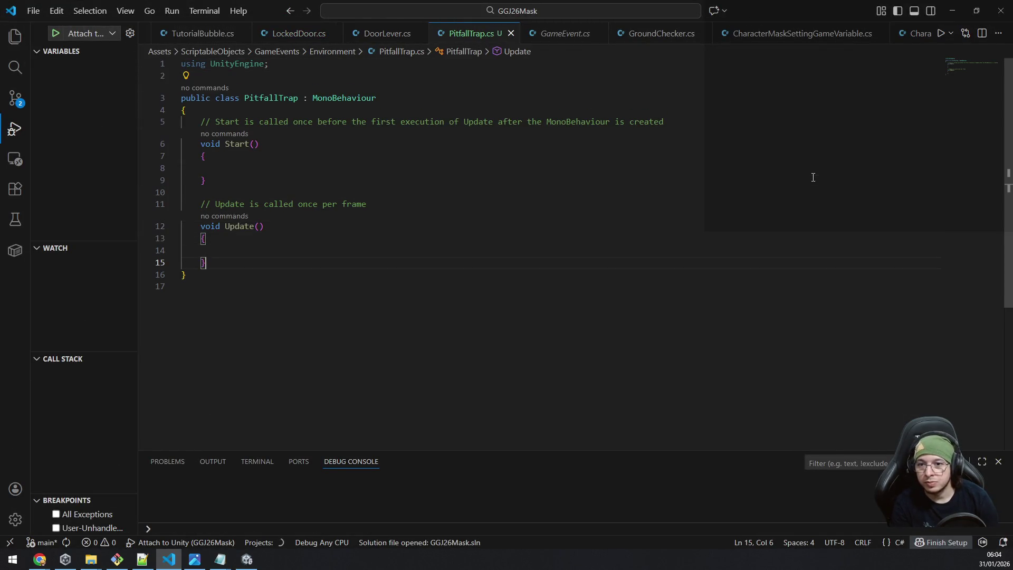
key("shift+Up")
key("shift+Up")
key("shift+Up")
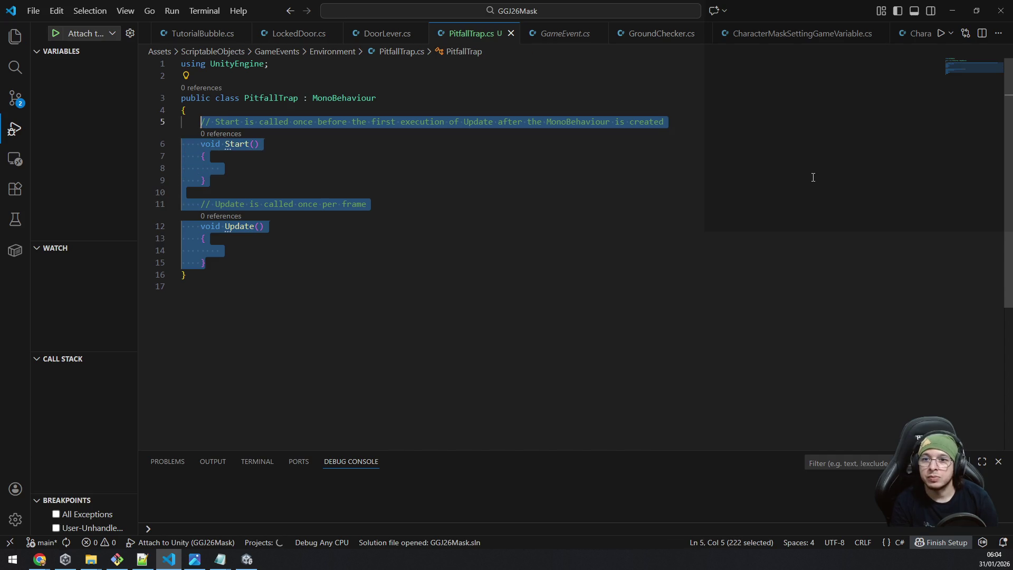
key("BackSpace")
type("[Serial")
key("Tab")
type("] protected Transform")
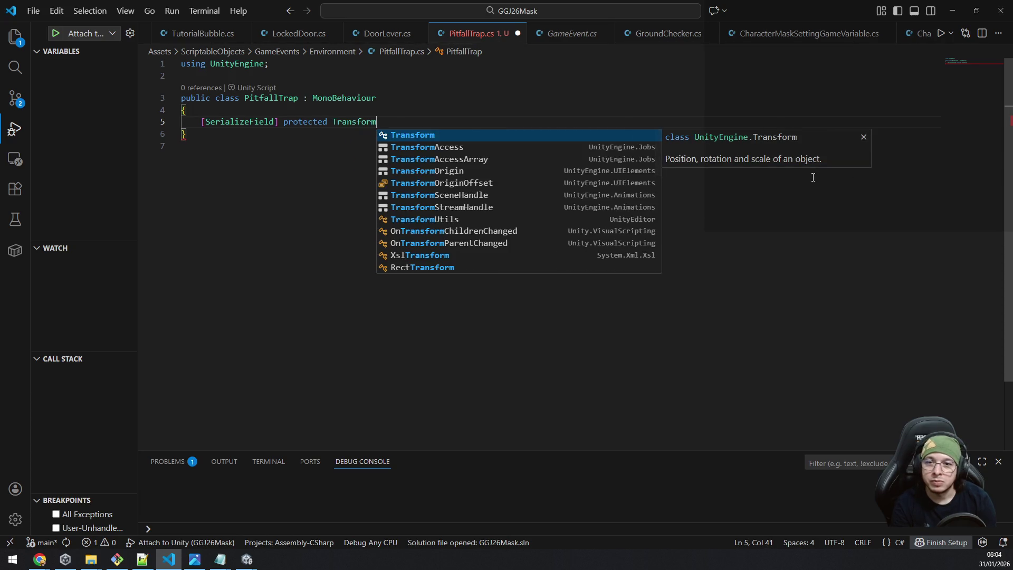
type(" r")
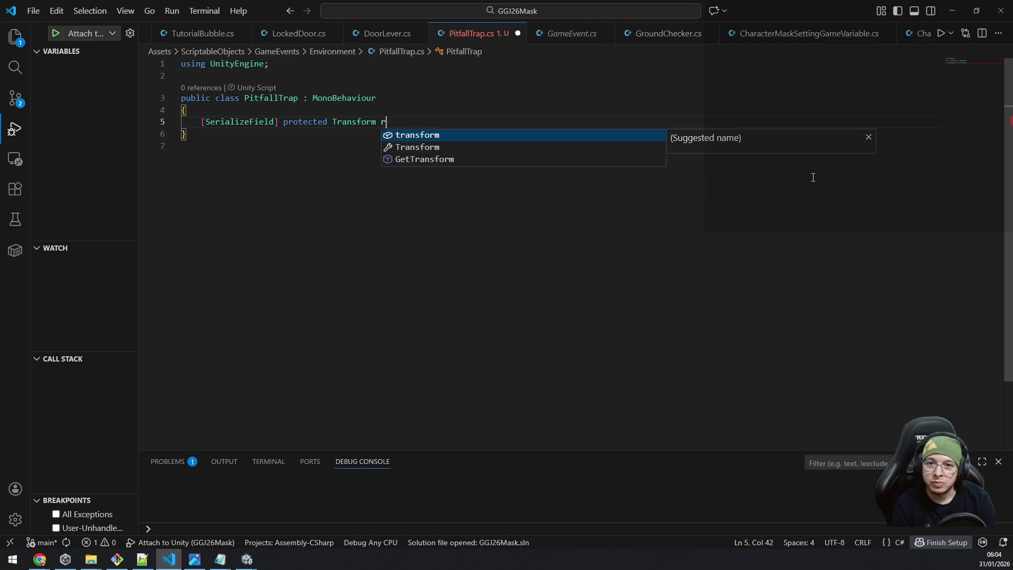
type("espawnPoint;")
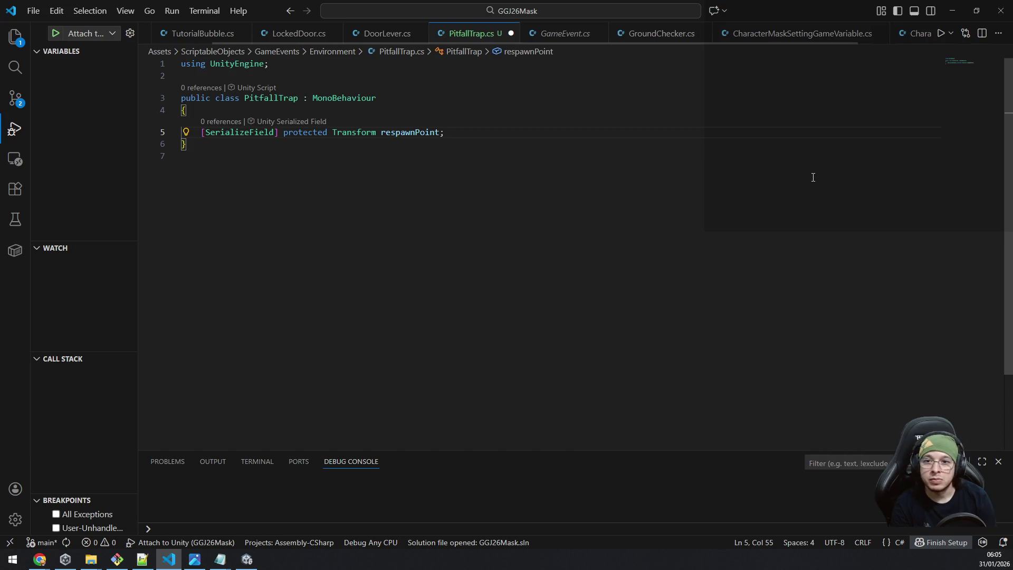
key("Return")
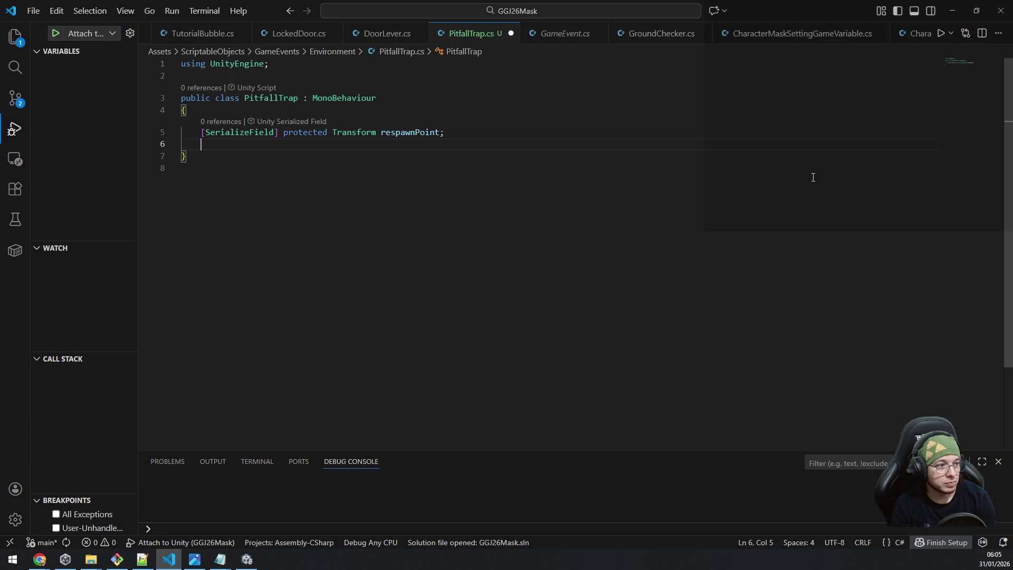
Step: Add an OnTriggerEnter2D method below the respawnPoint field
type("Ontr")
key("BackSpace")
key("BackSpace")
key("BackSpace")
key("Return")
type("void Ontrigge")
key("Up")
key("Up")
key("Up")
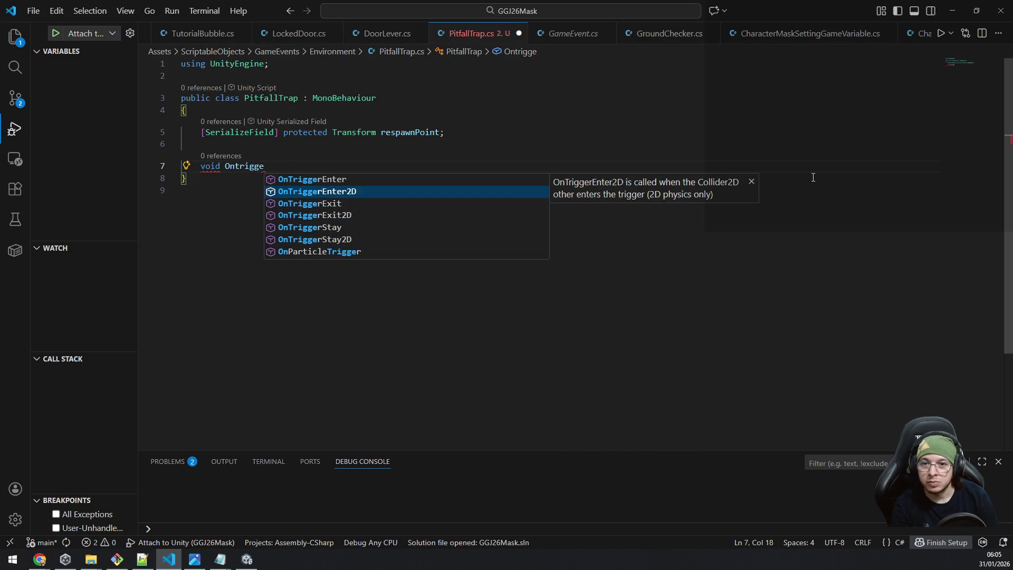
key("Return")
Step: Write collision.transform.position = respawnPoint.position; in OnTriggerEnter2D and save the script
type("collision")
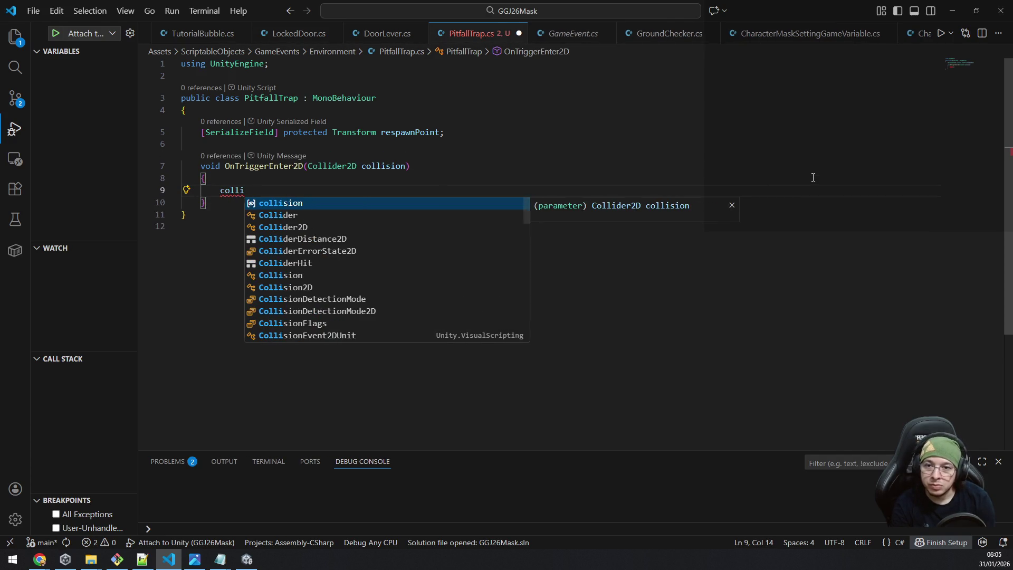
type(".ga")
type("etc")
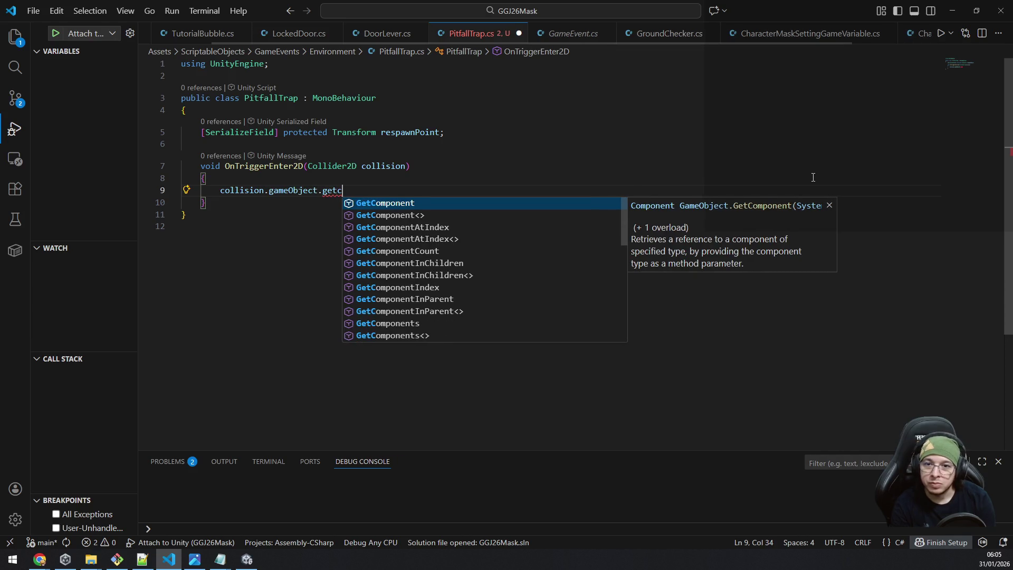
key("Tab")
key("shift+Home")
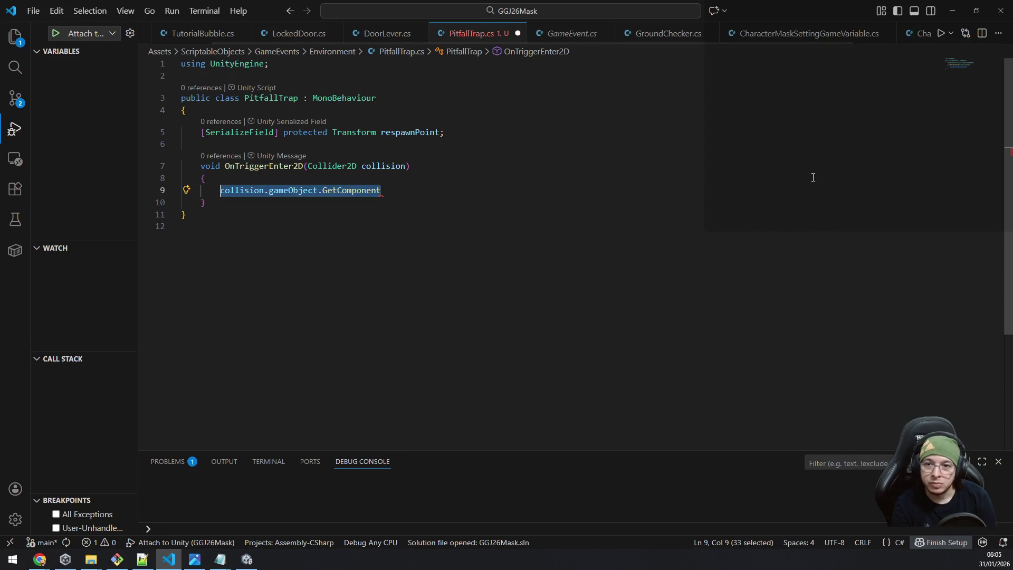
key("BackSpace")
type("col")
key("Tab")
type(".tra")
key("Tab")
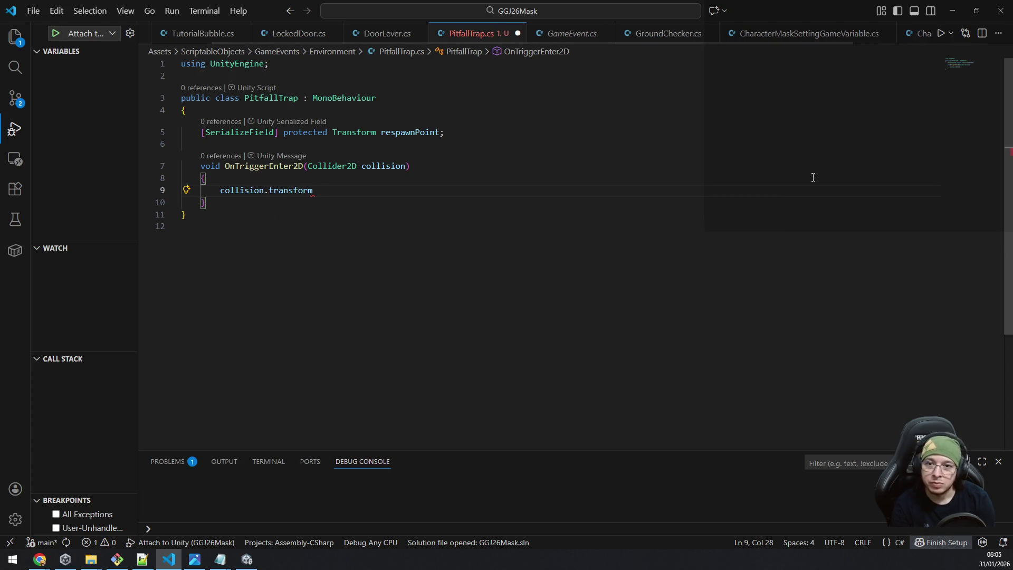
type(".po")
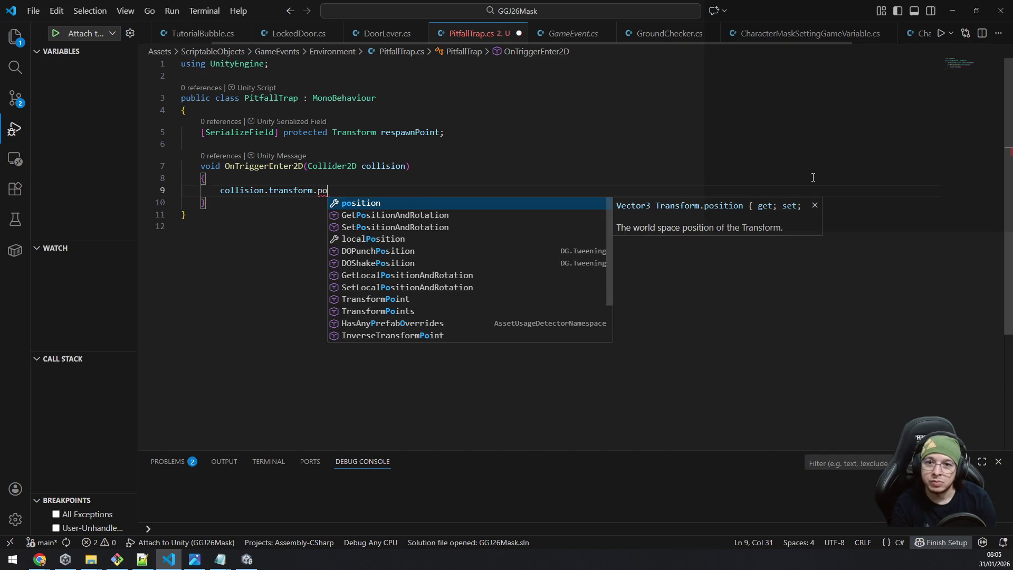
key("Tab")
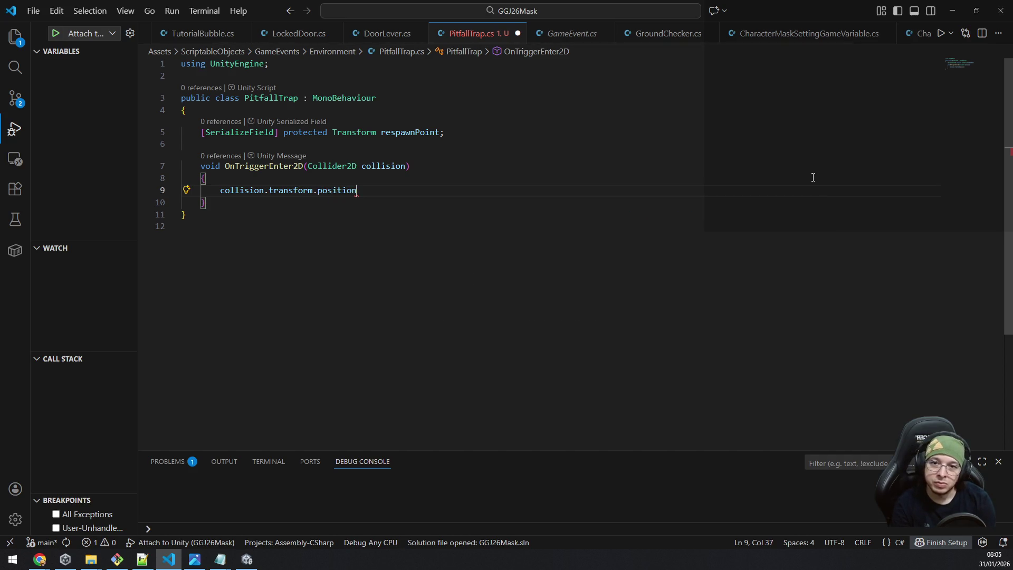
type(" = ")
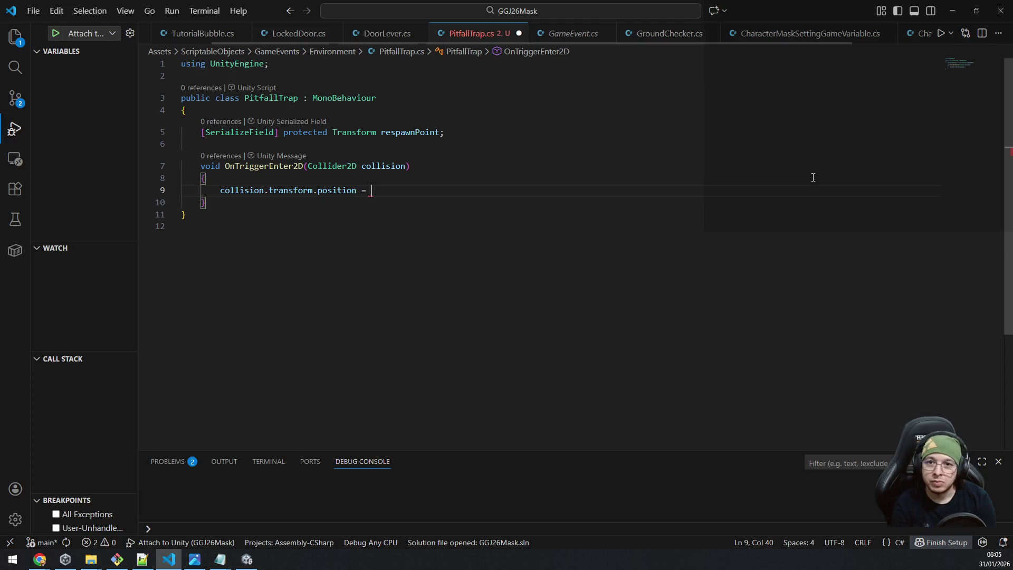
type("respaw")
key("Tab")
type(".pos")
key("Tab")
type(";")
key("ctrl+s")
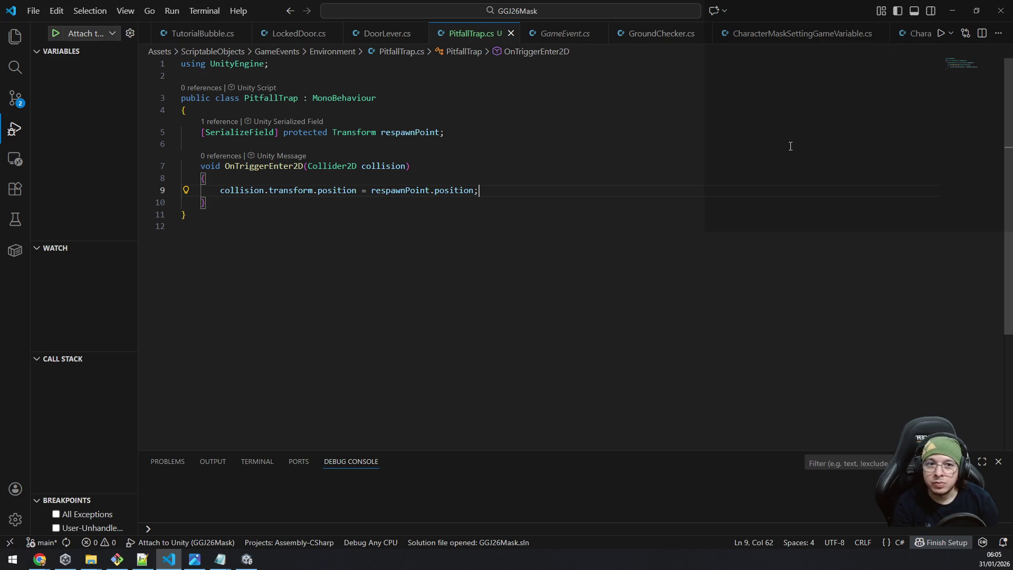
key("alt+Tab")
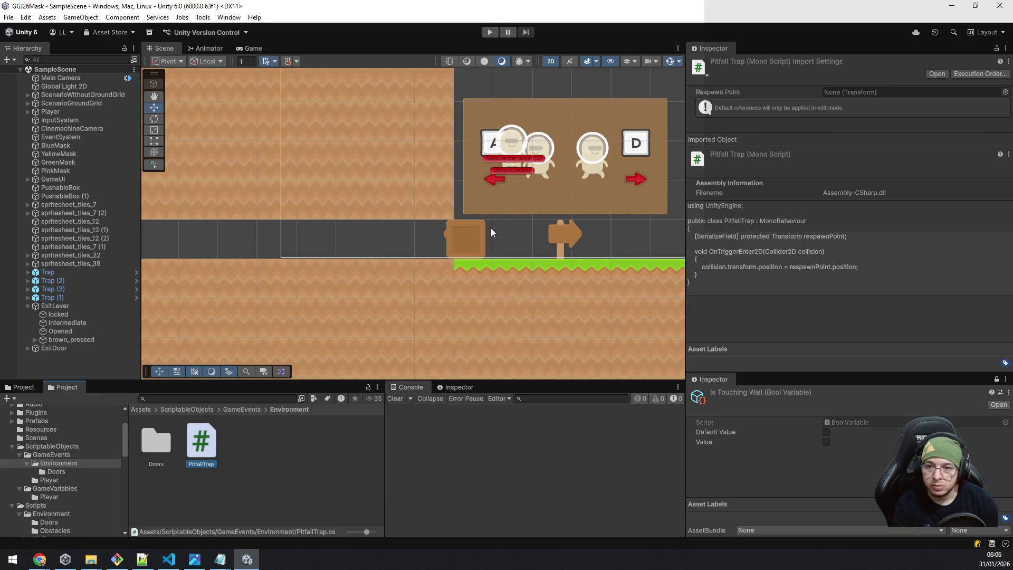
Step: Select the PushableBox crate and open its PushableObject script from the Inspector
left_click(461, 229)
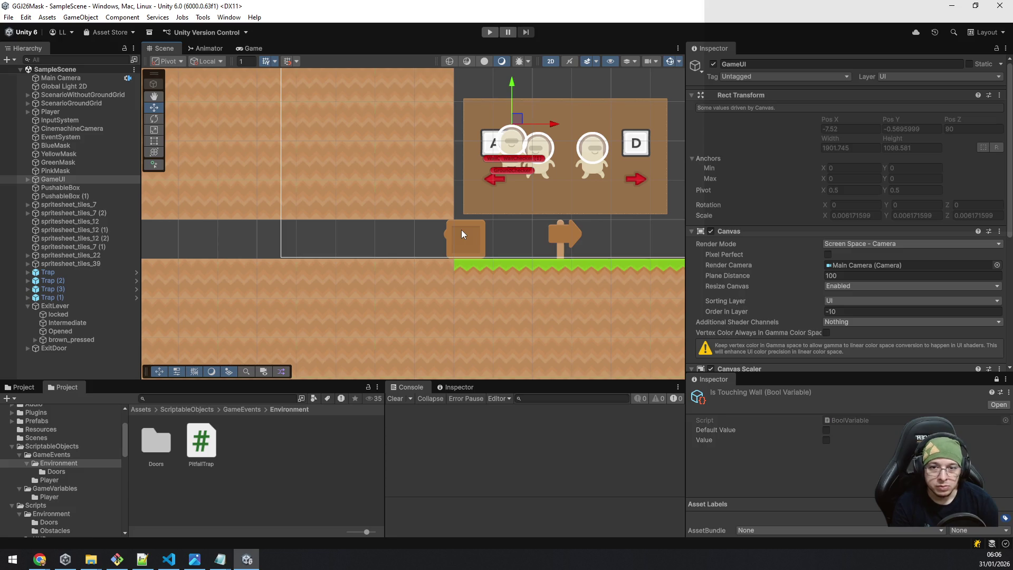
left_click(462, 230)
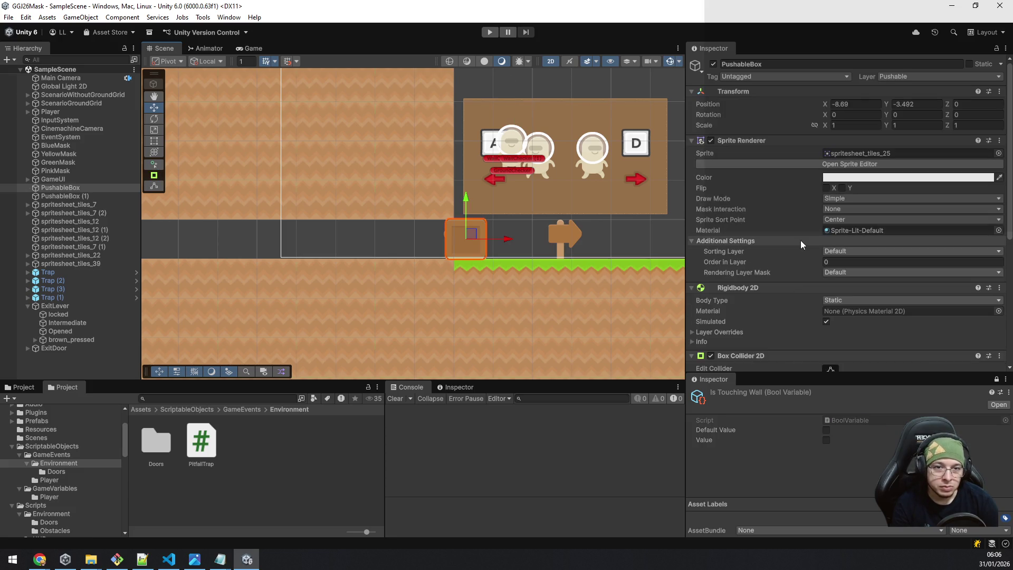
scroll(802, 239, "down", 3)
scroll(803, 239, "down", 3)
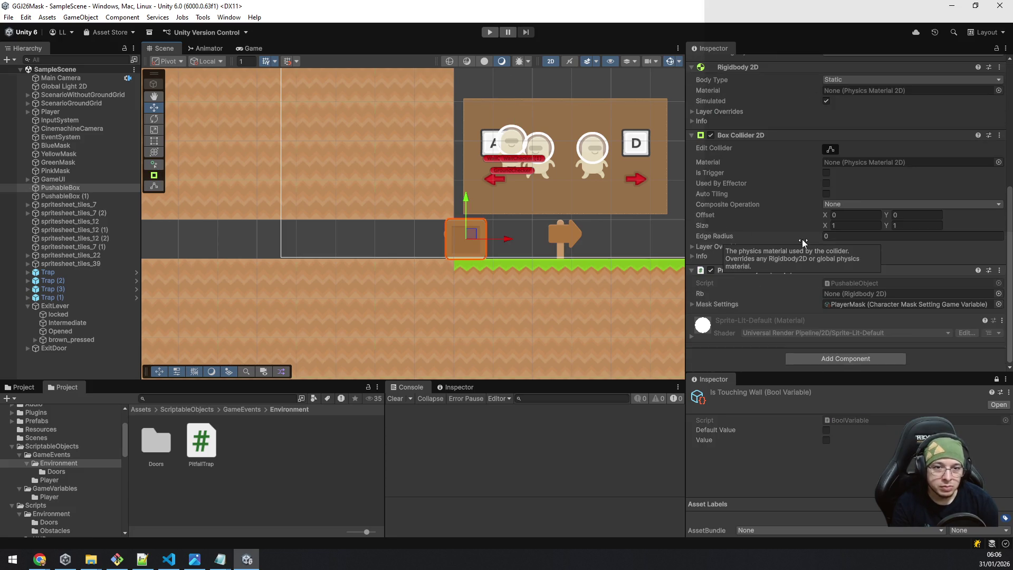
left_click(888, 283)
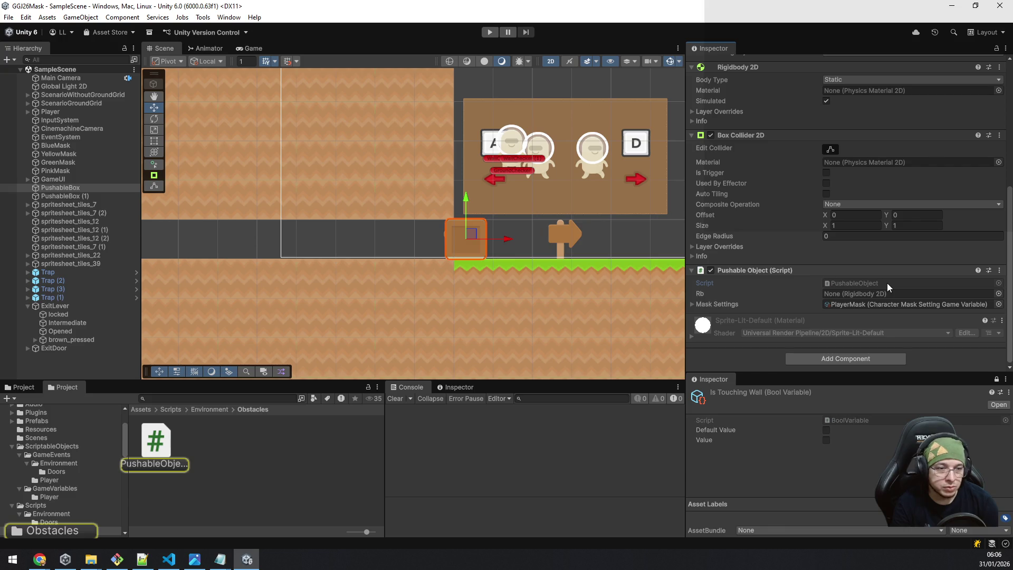
double_click(888, 282)
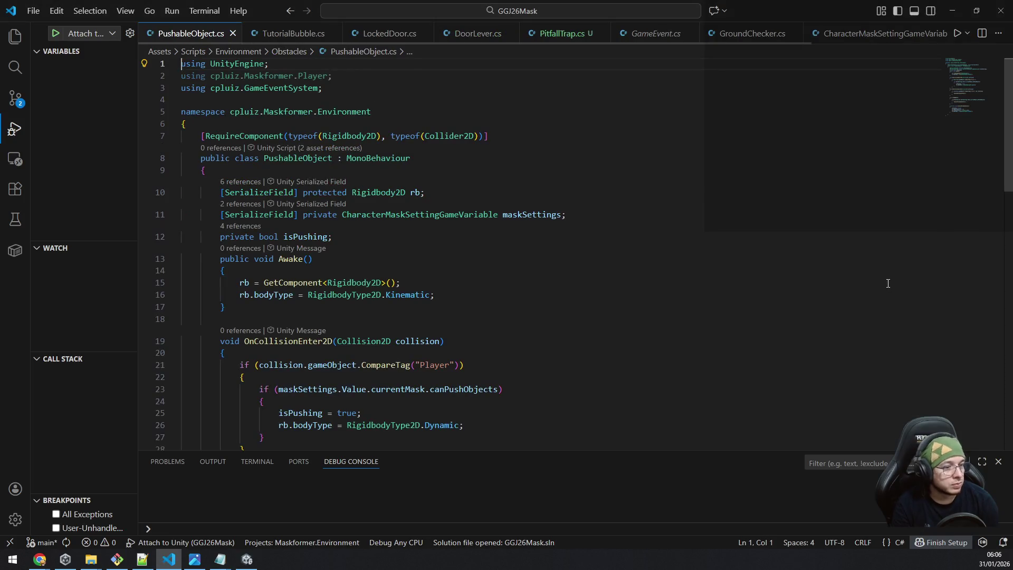
Step: Review DisablePushableState, selecting its angularVelocity and linearVelocity lines, then minimise the editor
scroll(696, 296, "down", 10)
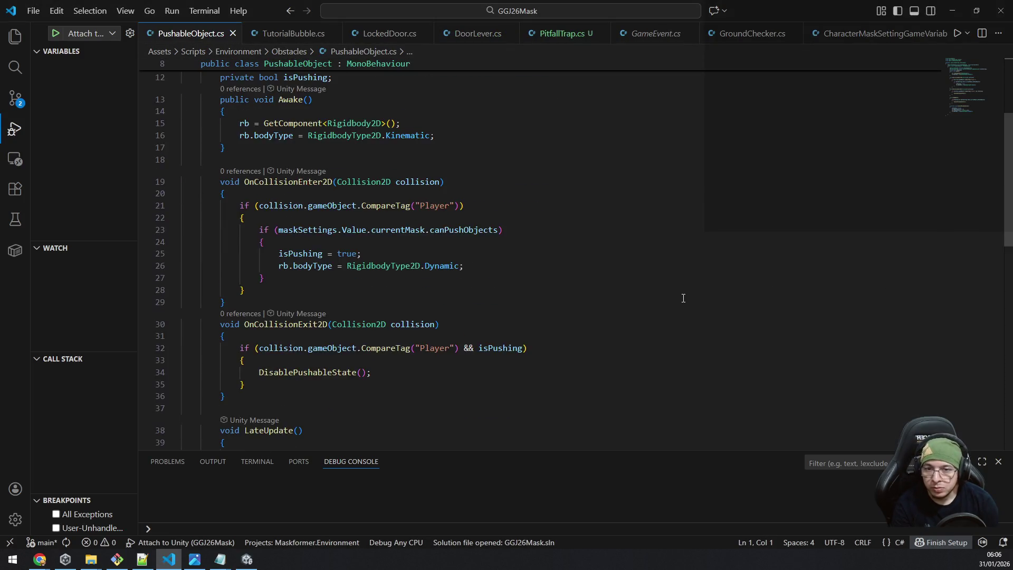
left_click(586, 362)
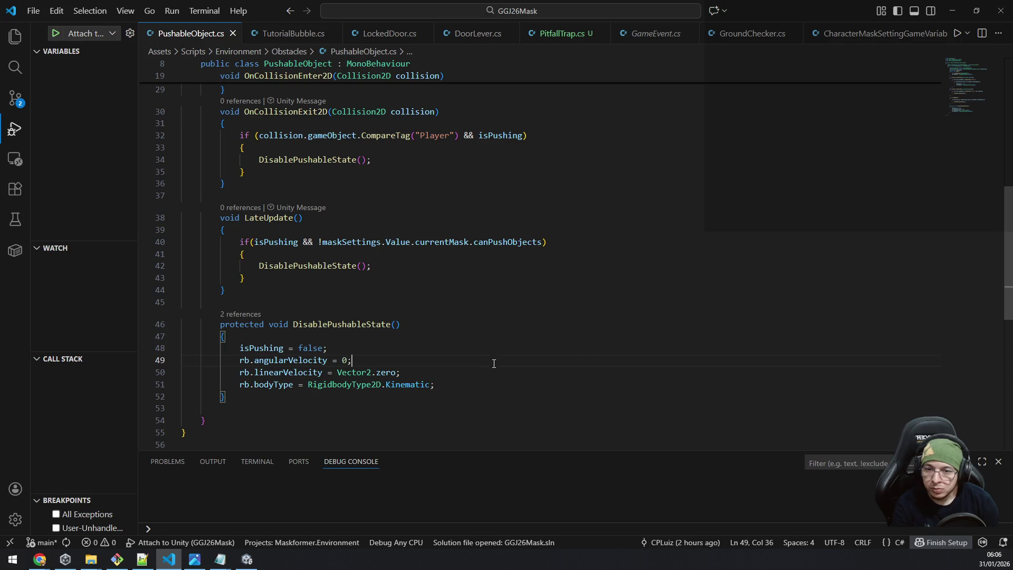
key("Insert")
key("Home")
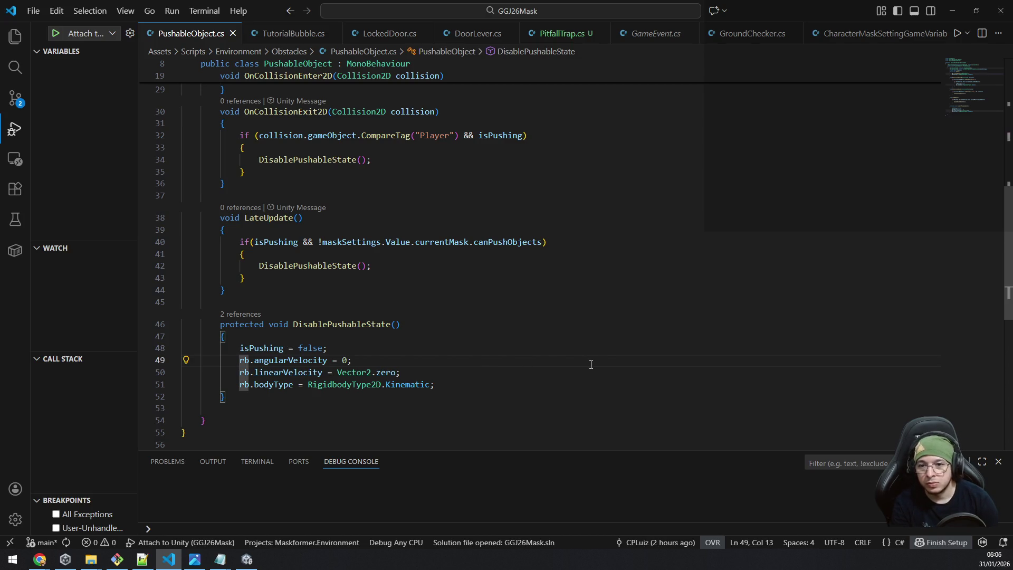
key("Insert")
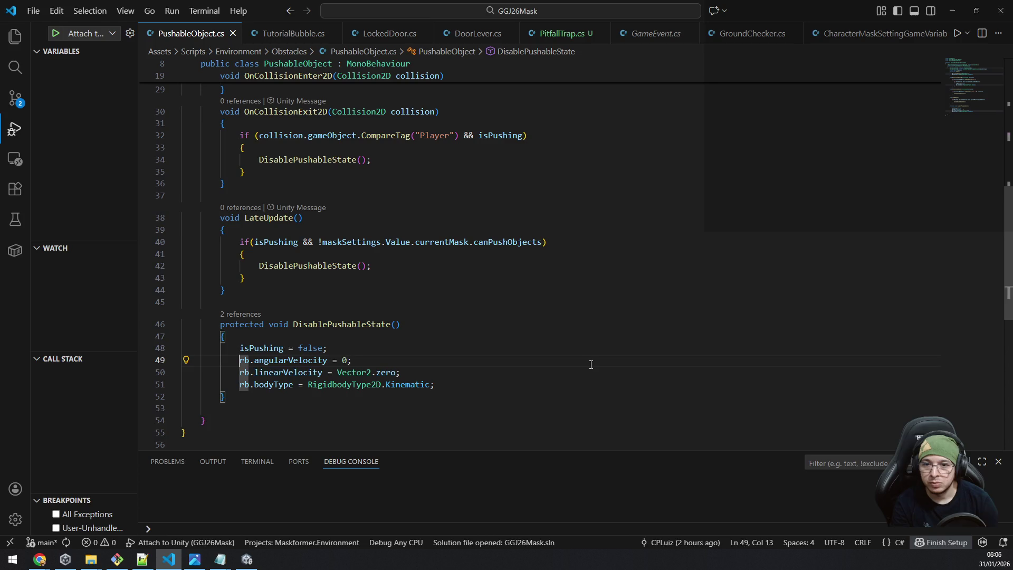
key("shift+End")
key("shift+Down")
key("shift+End")
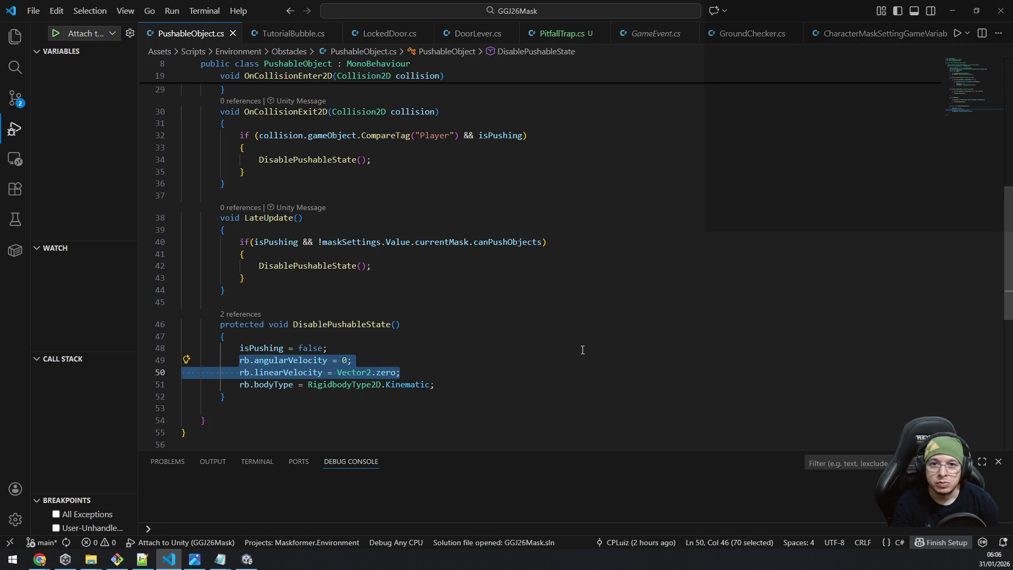
left_click(952, 10)
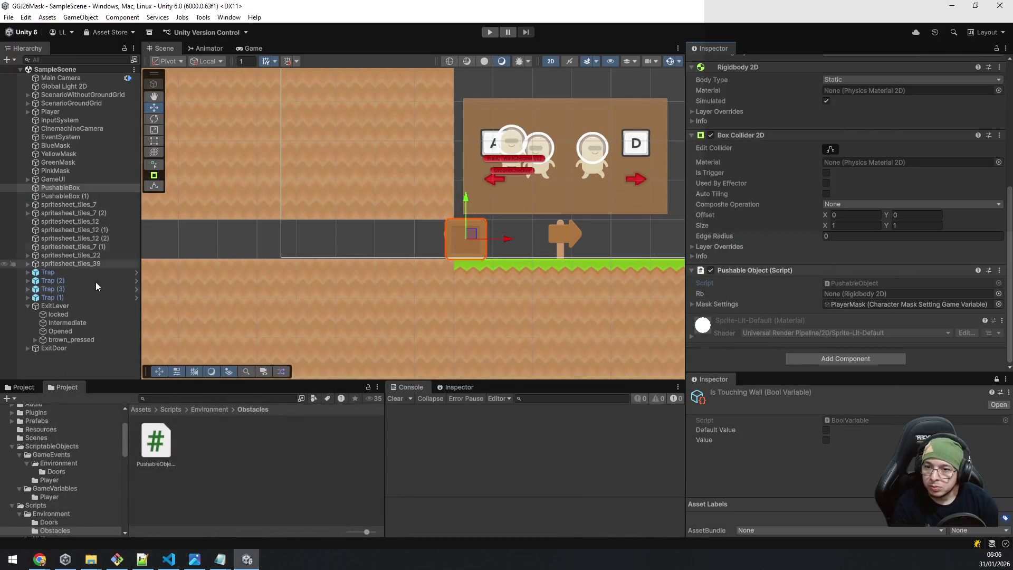
Step: Open the Trap prefab and drag the PushableObject script onto it
left_click(65, 272)
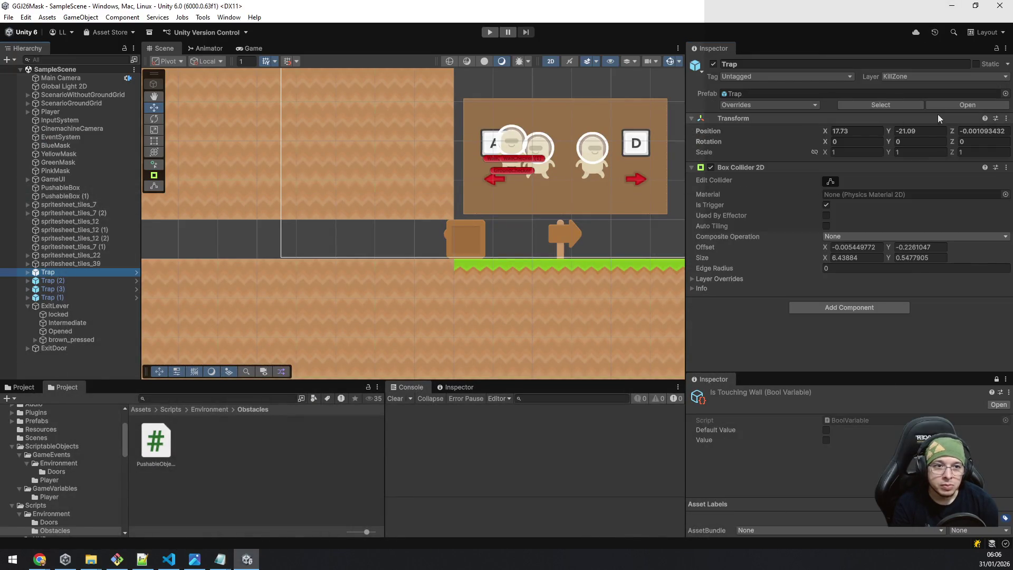
left_click(968, 104)
left_click_drag(156, 440, 787, 318)
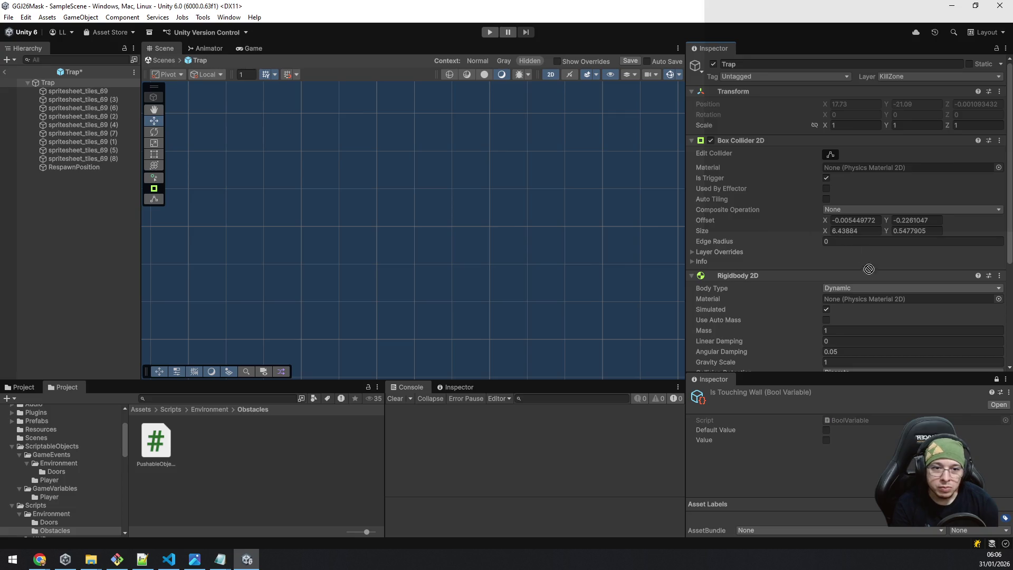
scroll(781, 317, "down", 3)
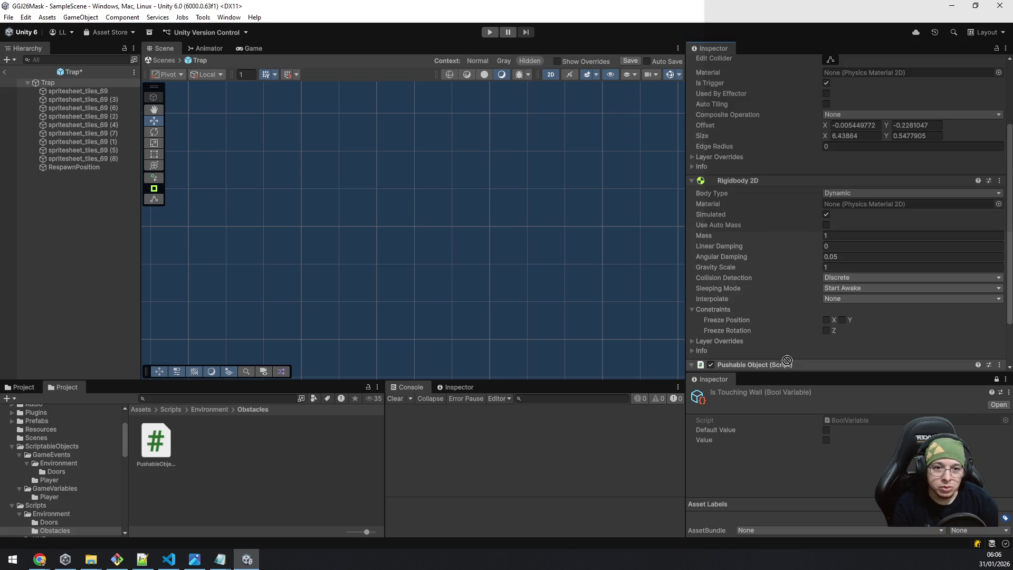
scroll(787, 360, "down", 2)
mouse_move(848, 330)
left_mouse_down()
mouse_move(850, 314)
mouse_move(822, 345)
mouse_move(759, 353)
left_mouse_up()
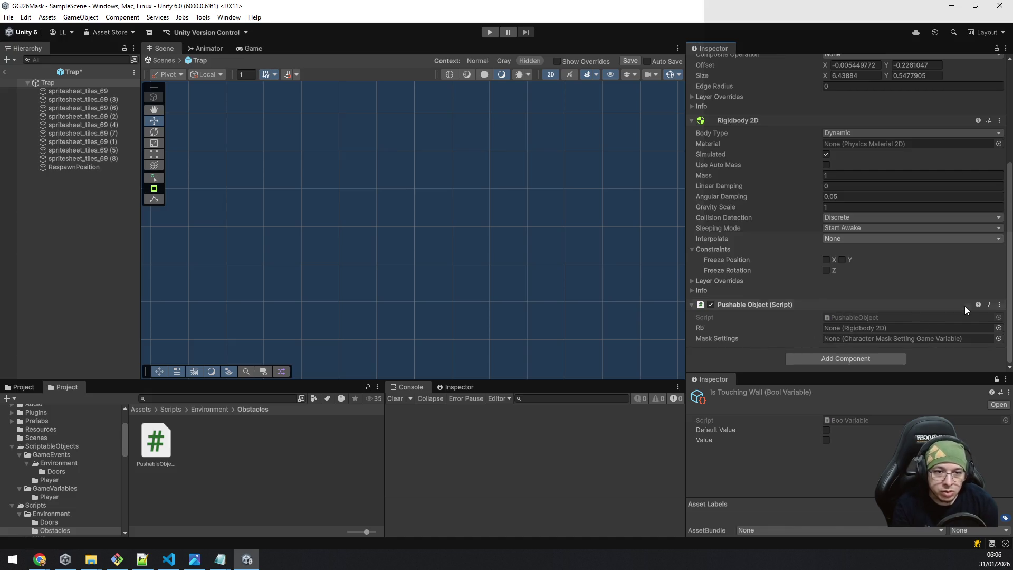
Step: Remove the Pushable Object component from the Trap prefab
left_click(1000, 305)
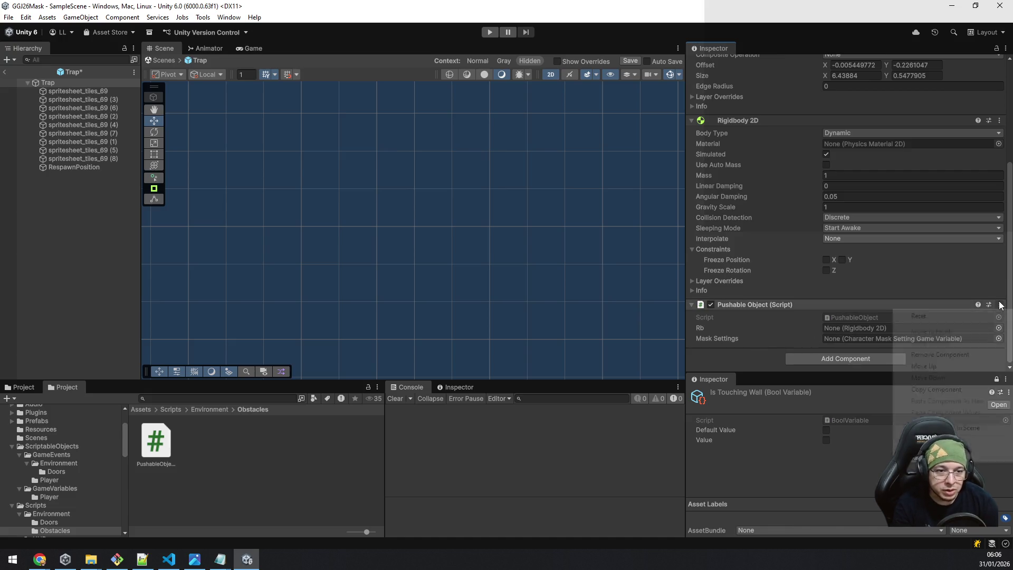
left_click(943, 354)
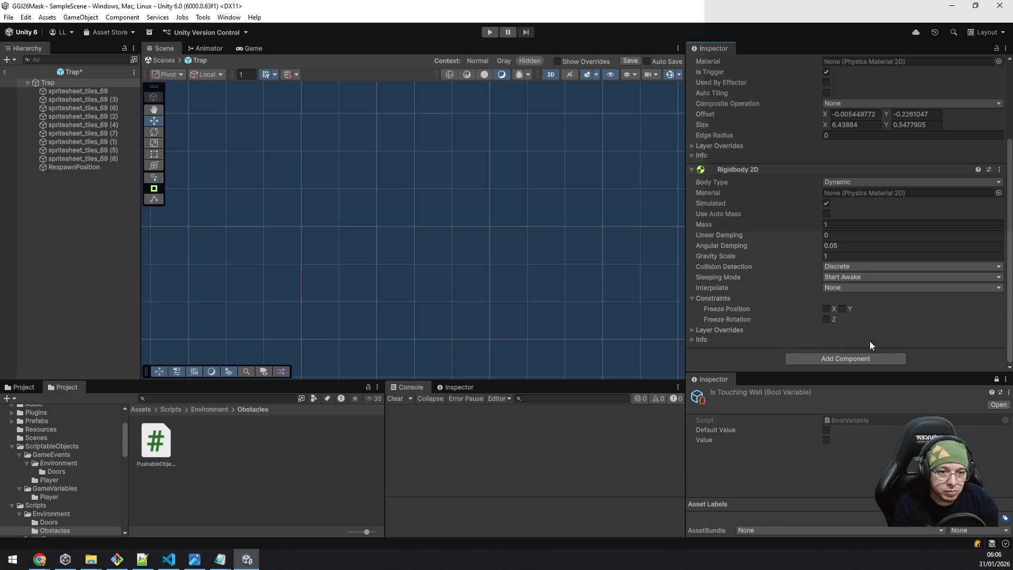
left_click(204, 410)
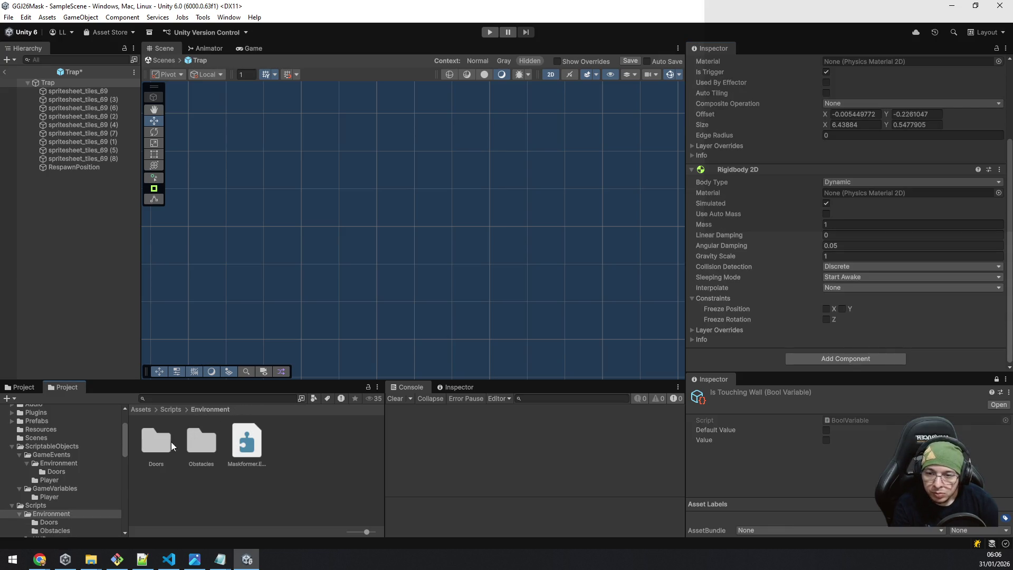
Step: Browse the Doors and Obstacles script folders, then return to the Assets root
scroll(80, 480, "down", 2)
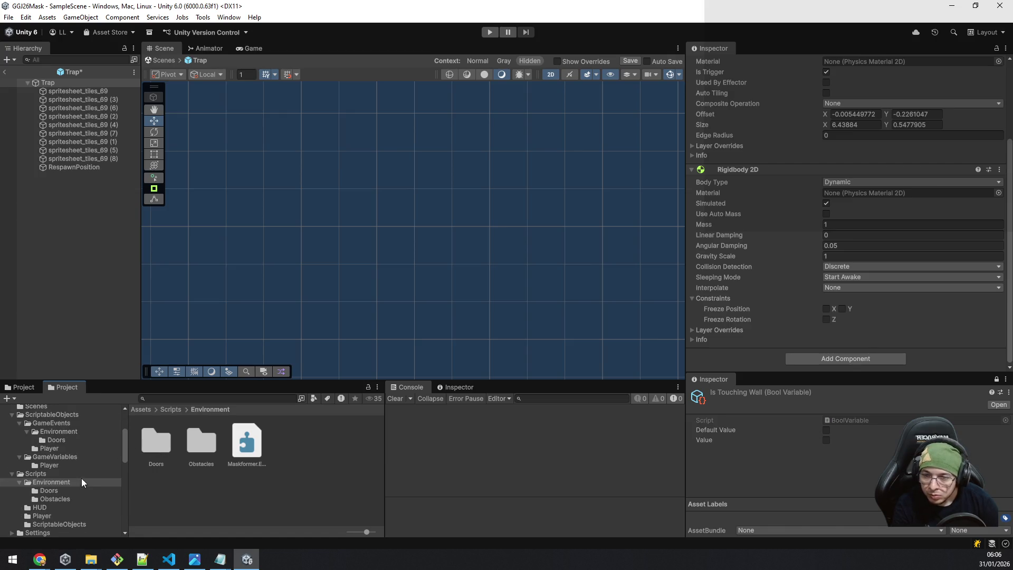
left_click(68, 490)
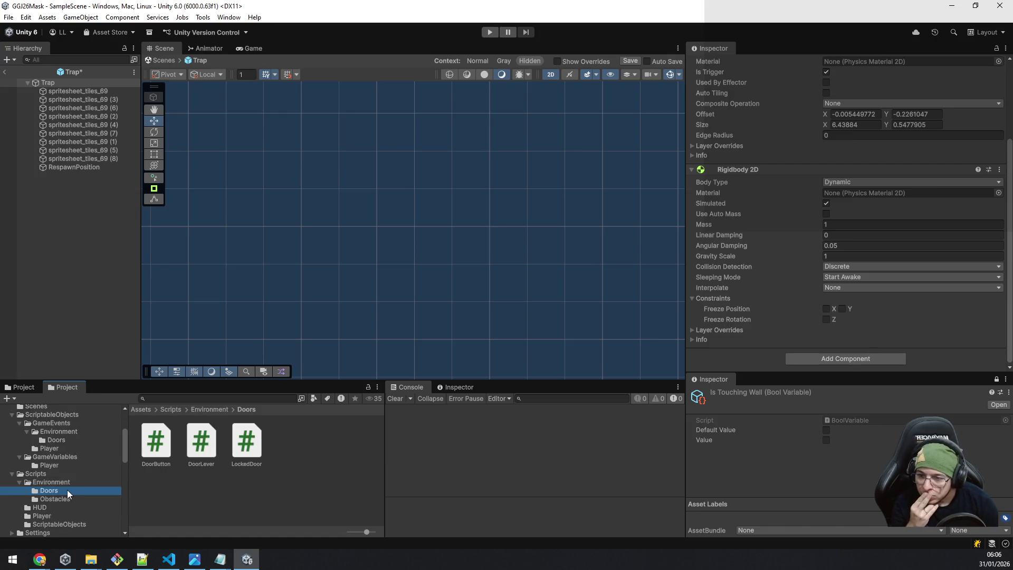
left_click(69, 496)
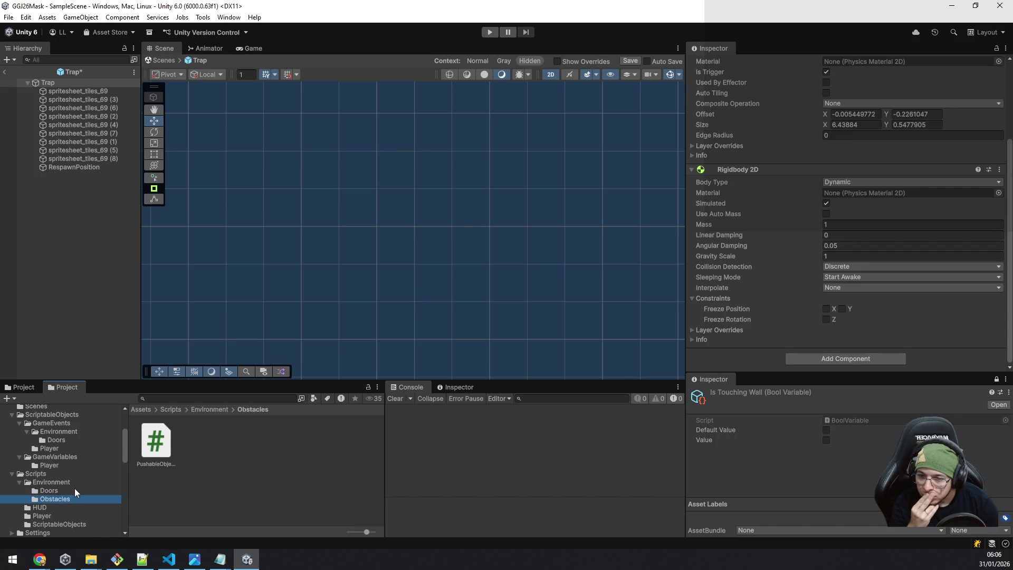
left_click(70, 490)
left_click(71, 482)
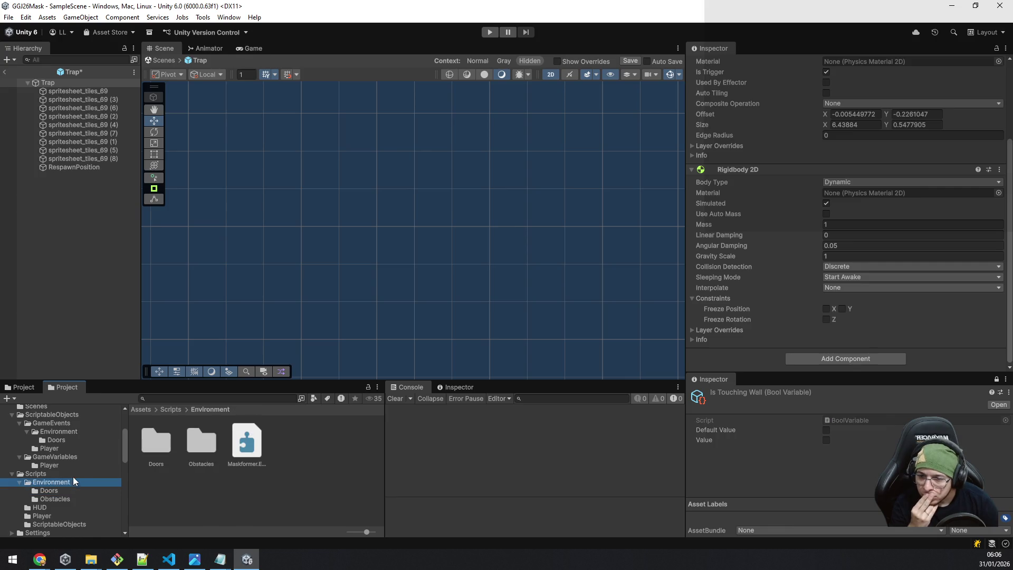
left_click(75, 494)
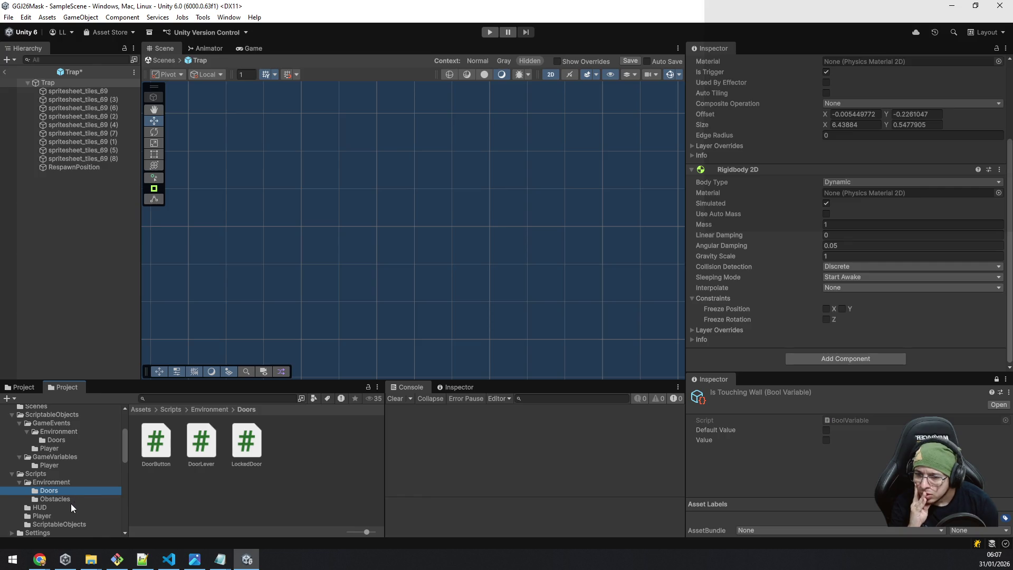
left_click(59, 481)
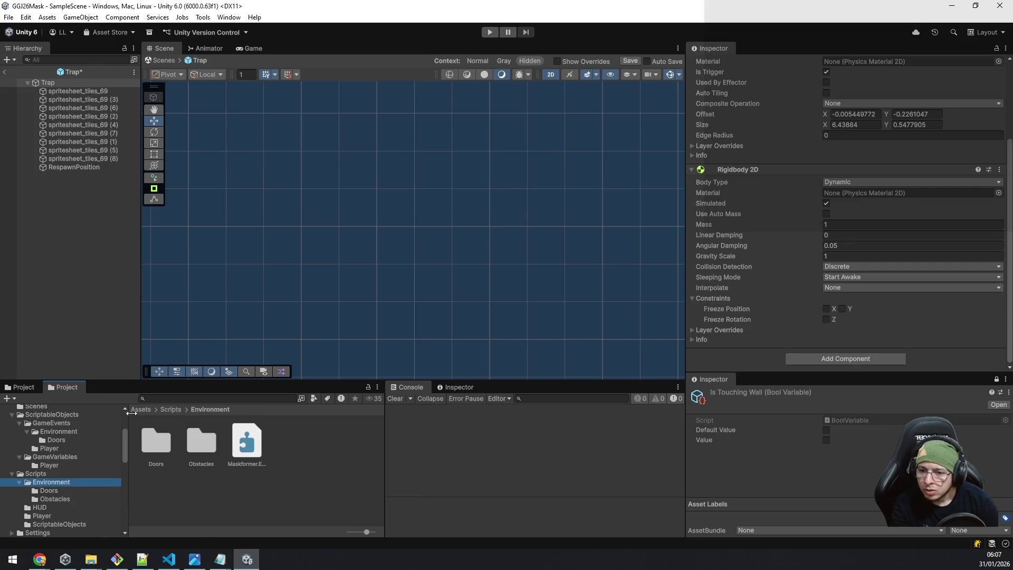
scroll(107, 434, "up", 3)
left_click(48, 451)
Step: Search 'pitfall' and drag the PitfallTrap script into Scripts/Environment/Obstacles
left_click(211, 399)
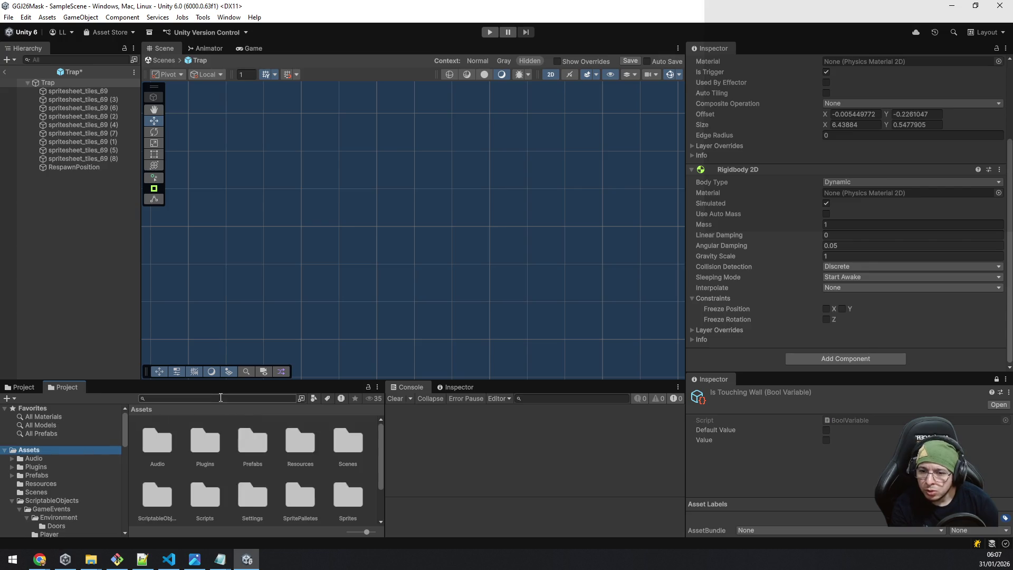
type("pitfall")
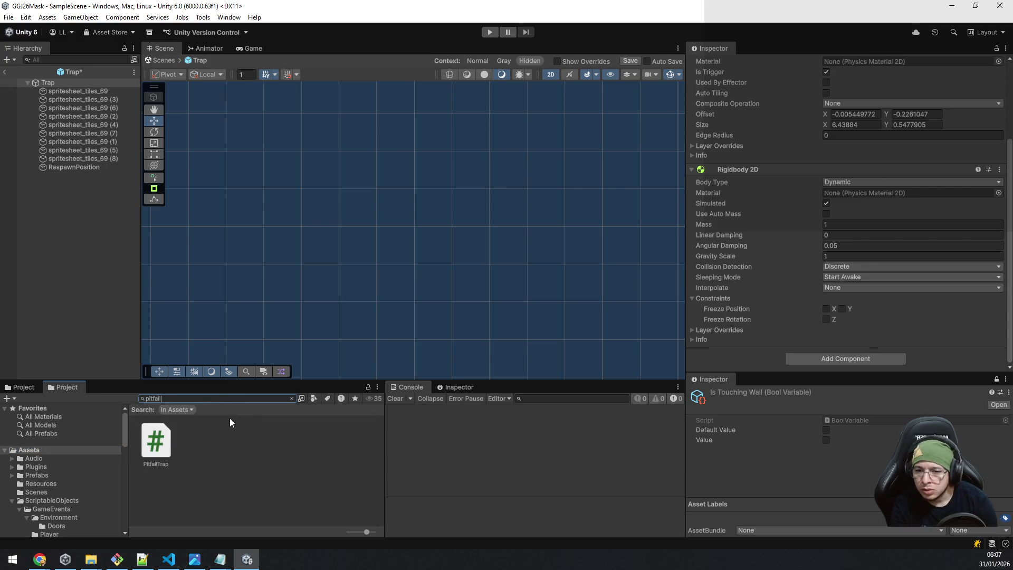
left_click(154, 448)
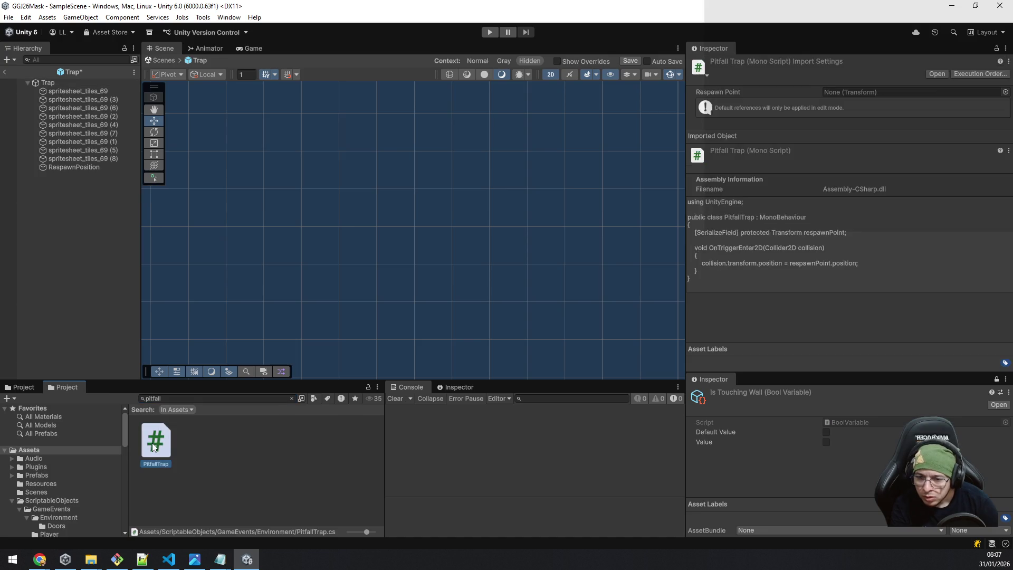
scroll(41, 488, "down", 5)
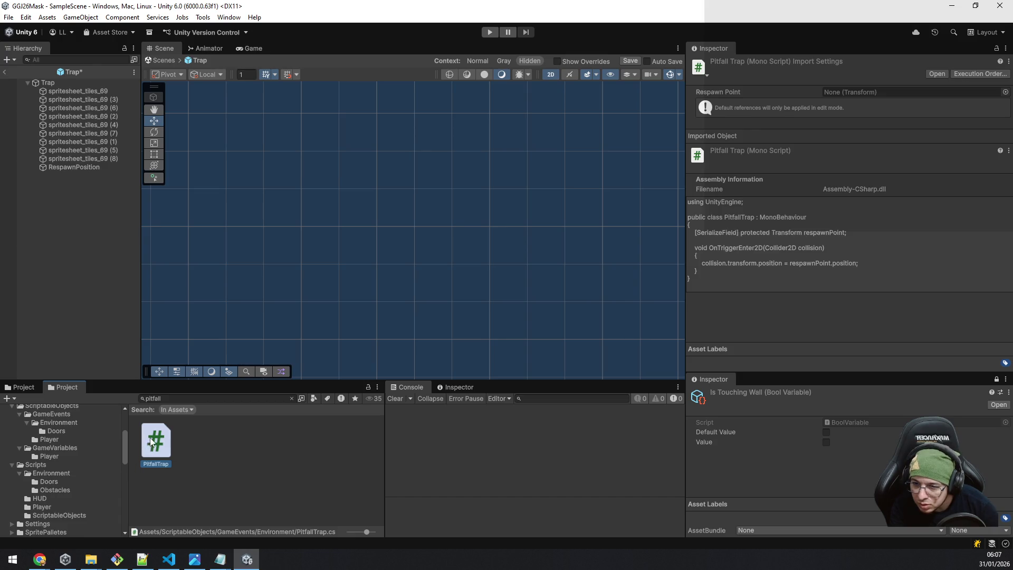
mouse_move(152, 443)
left_mouse_down()
mouse_move(68, 482)
mouse_move(70, 494)
mouse_move(54, 484)
mouse_move(88, 495)
left_mouse_up()
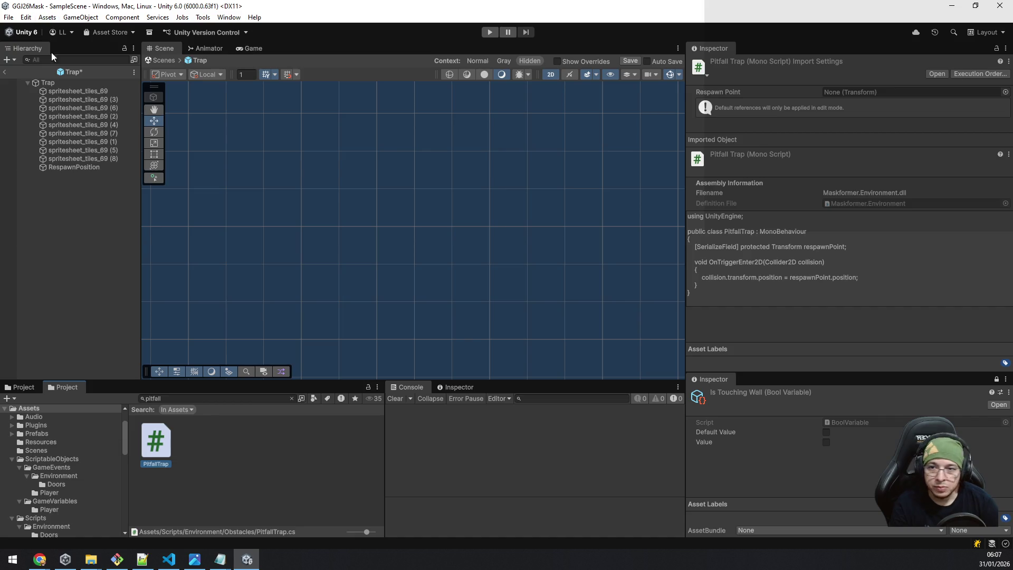
left_click(74, 167)
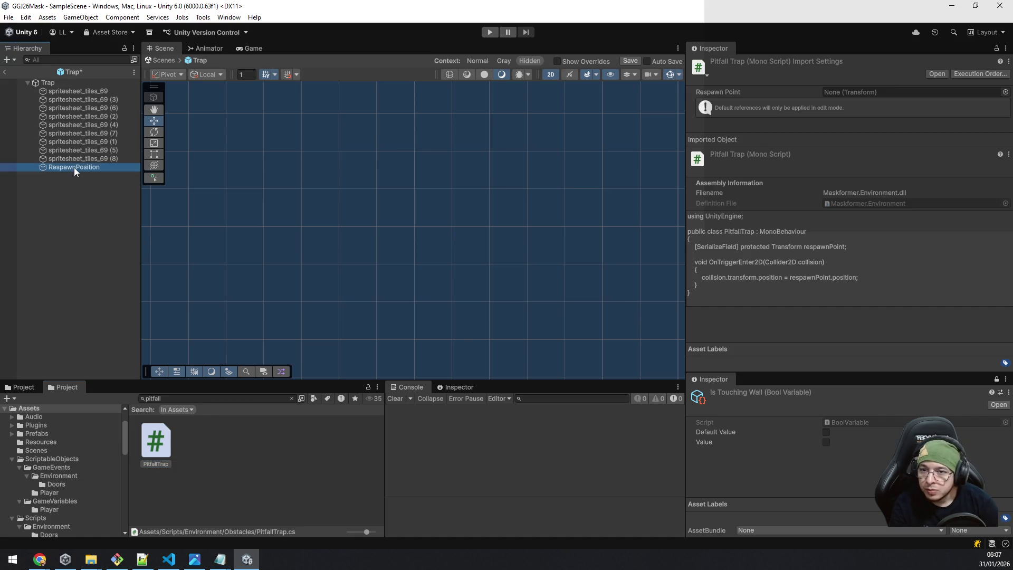
Step: Add the PitfallTrap script to Trap and assign RespawnPosition as its Respawn Point
left_click(71, 84)
mouse_move(163, 448)
left_mouse_down()
mouse_move(781, 364)
mouse_move(806, 351)
mouse_move(740, 359)
left_mouse_up()
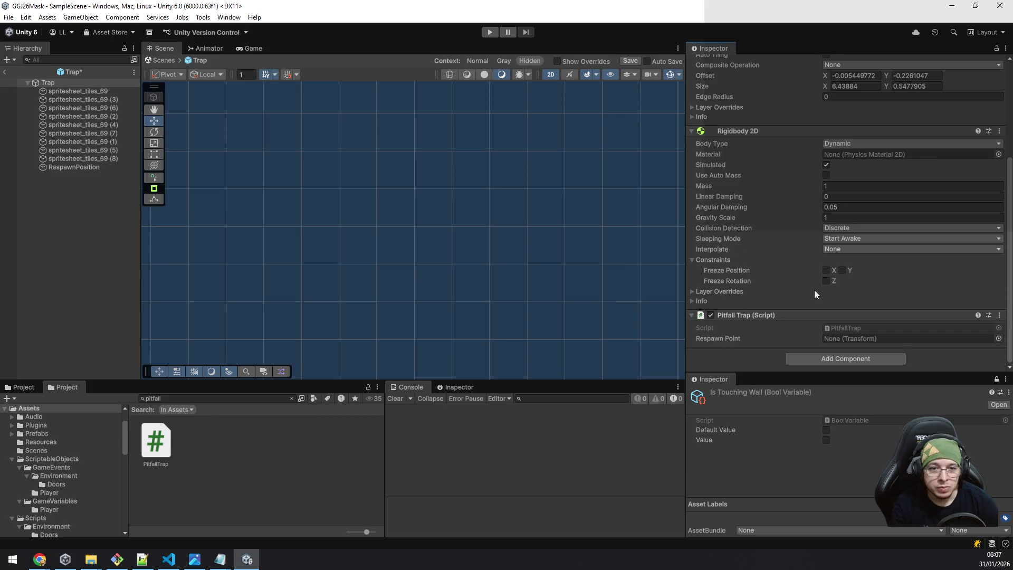
mouse_move(66, 170)
left_mouse_down()
mouse_move(902, 367)
mouse_move(877, 336)
left_mouse_up()
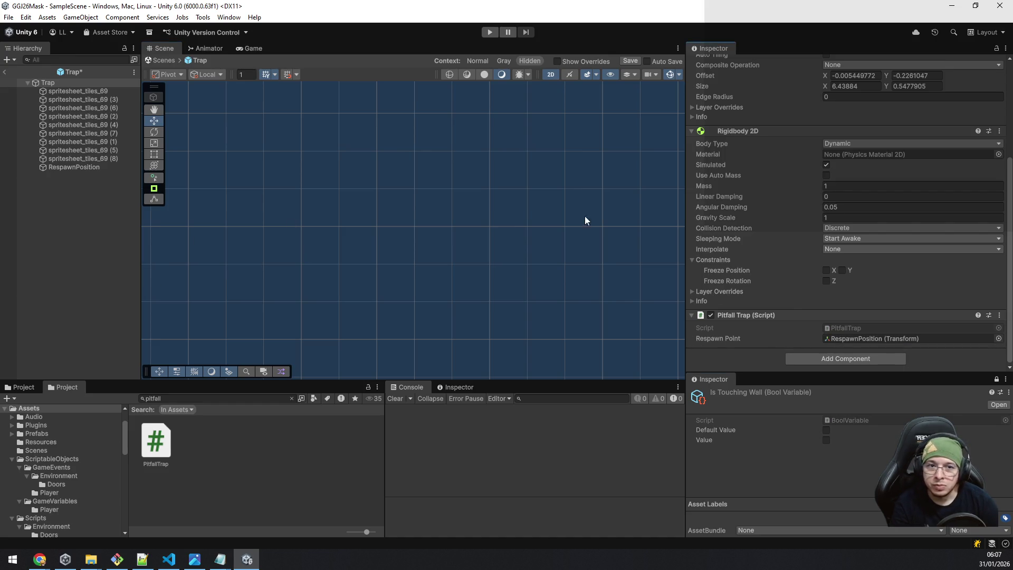
Step: Save the Trap prefab with RespawnPosition as its Respawn Point and return to SampleScene
scroll(902, 209, "up", 5)
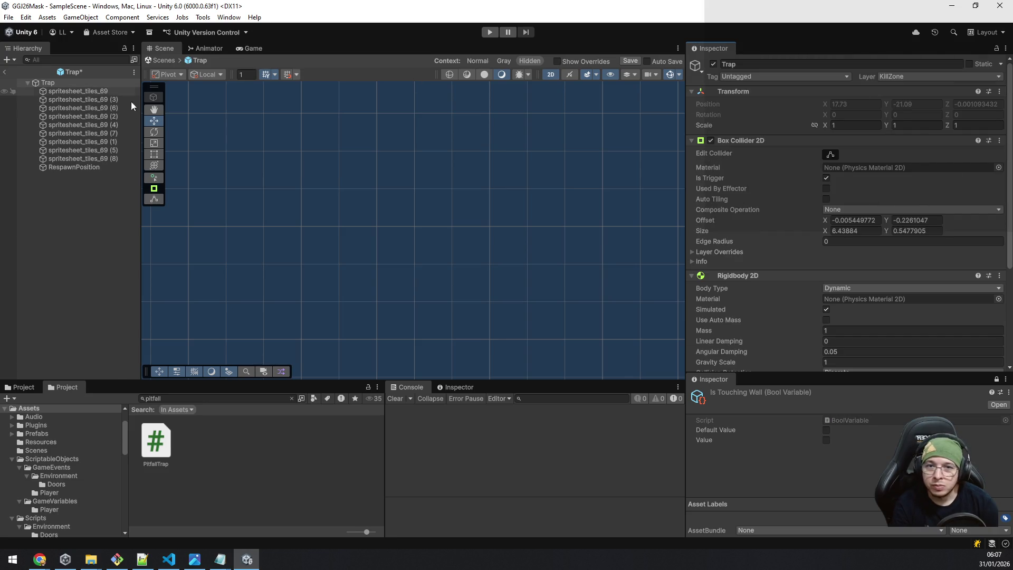
left_click(91, 249)
key("ctrl+s")
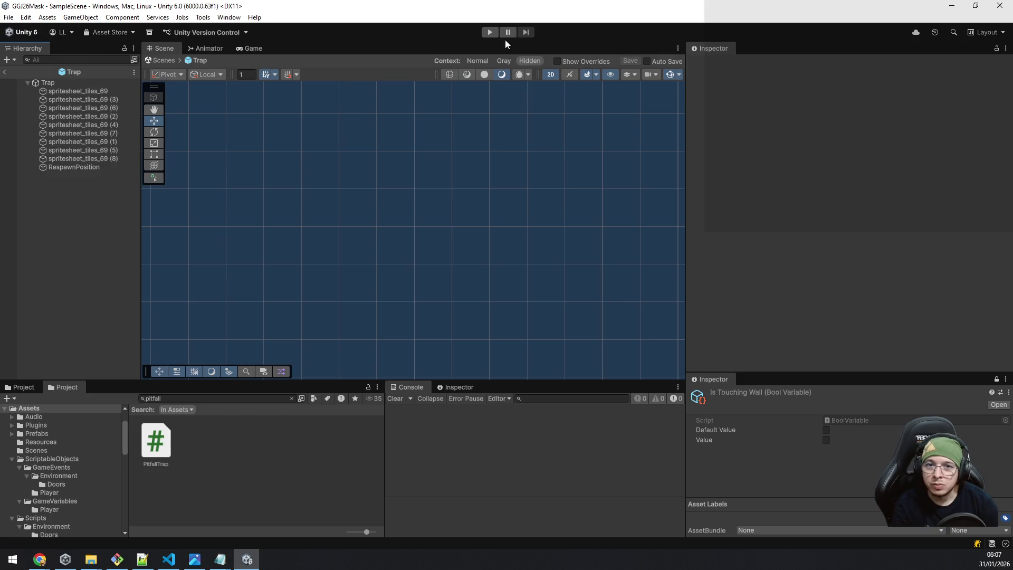
left_click(4, 72)
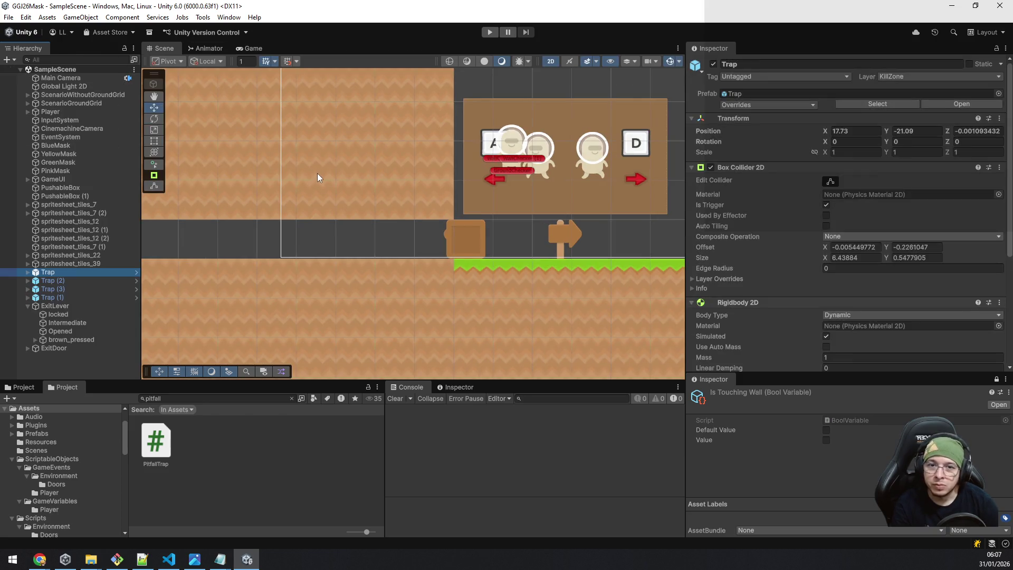
left_click(489, 32)
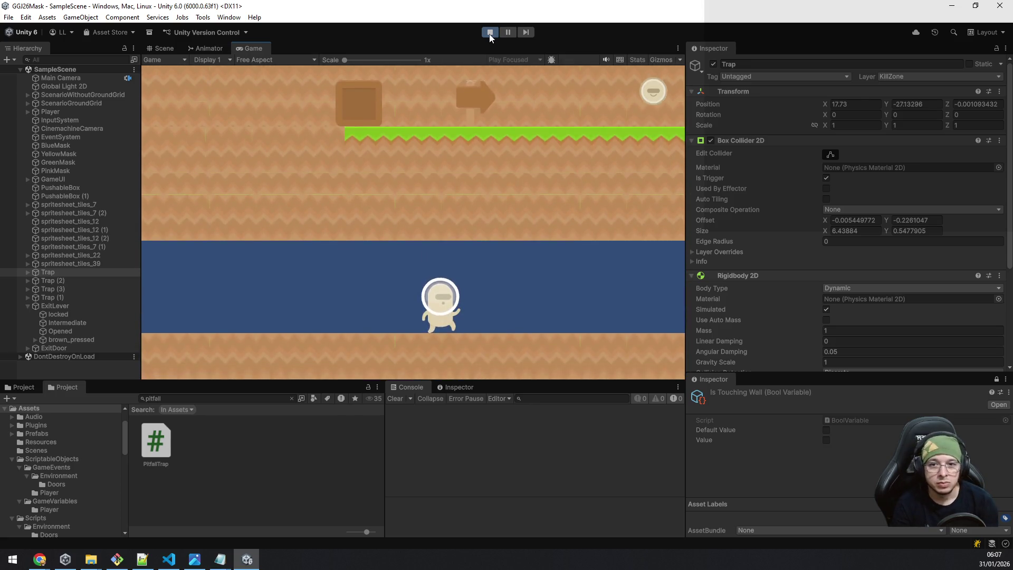
key("d")
key("d")
key("d")
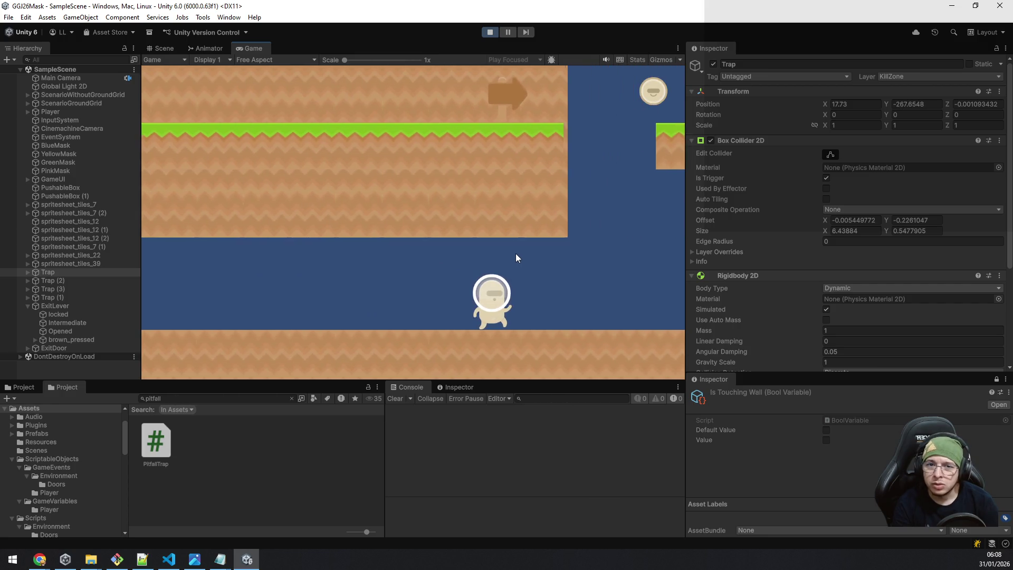
key("d")
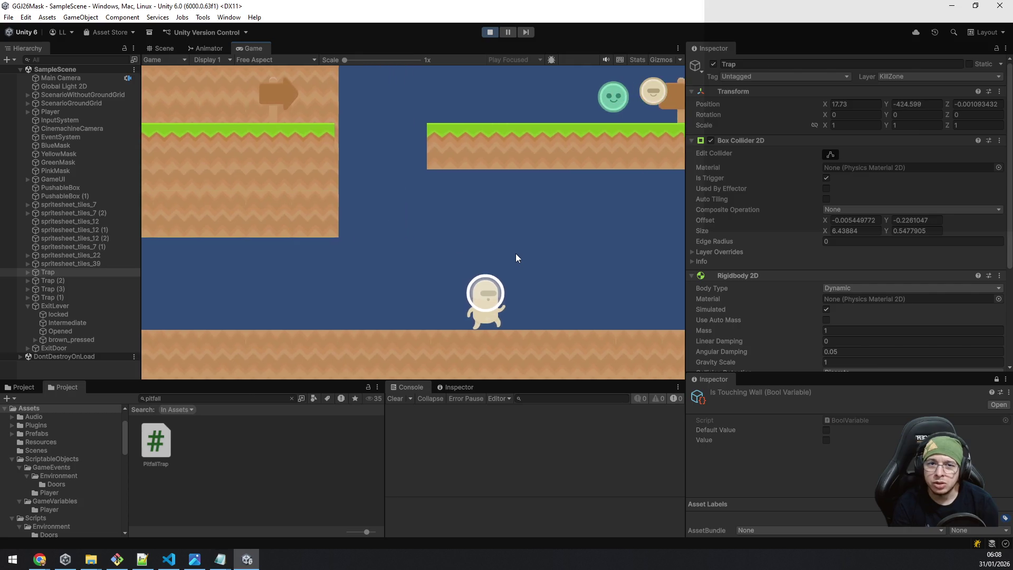
key("d")
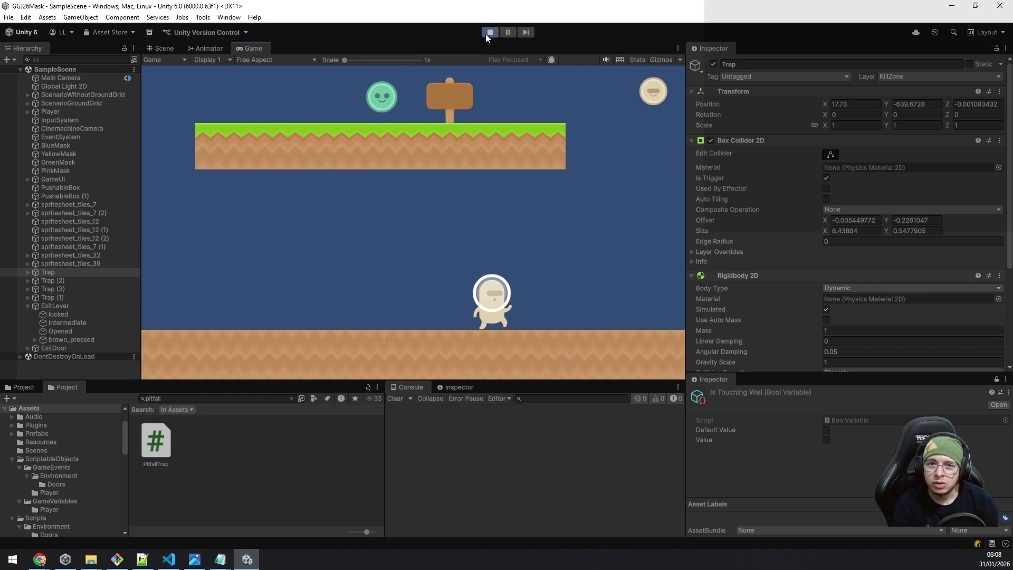
left_click(486, 33)
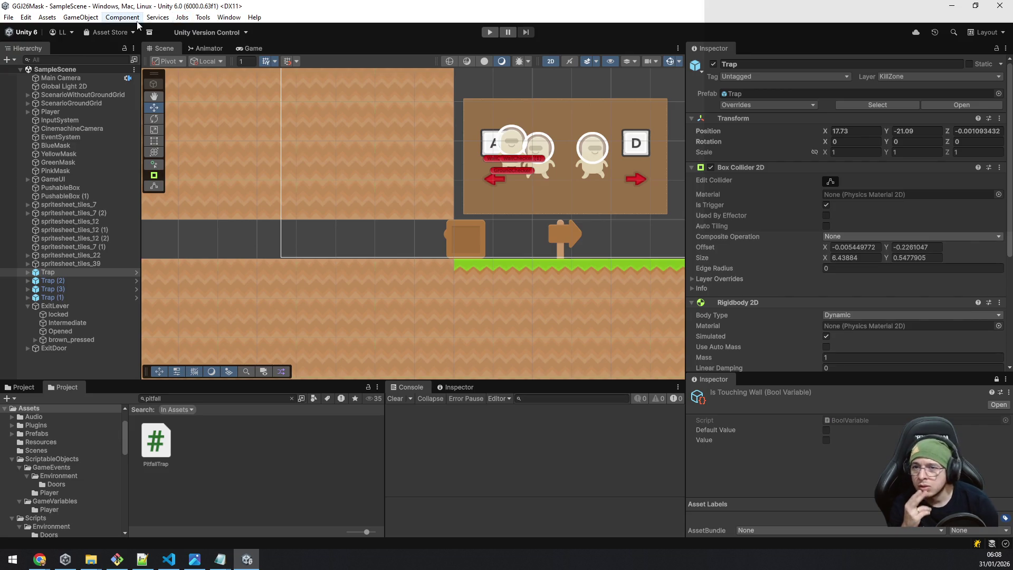
left_click(26, 17)
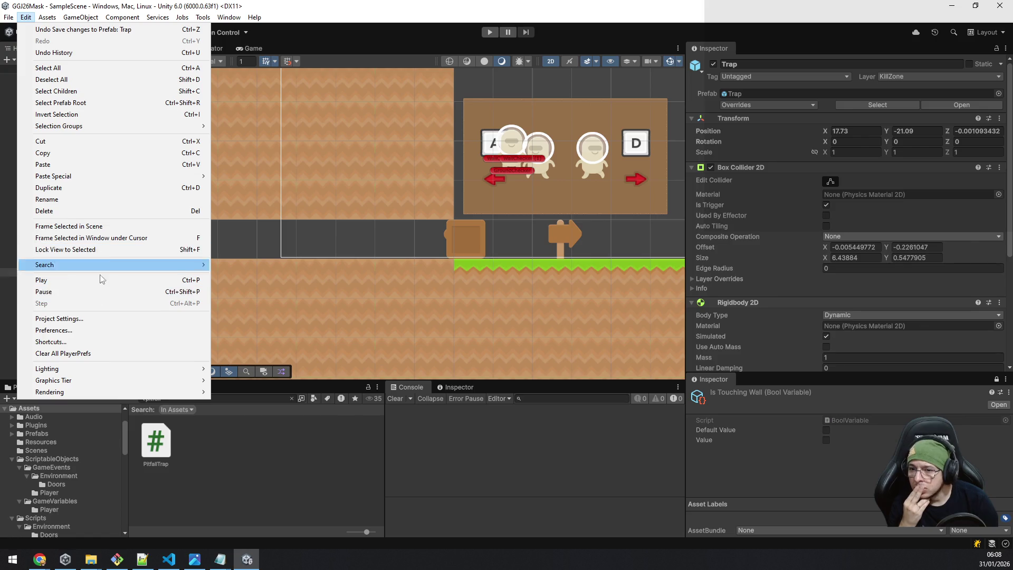
Step: Open the project's Physics 2D settings from the Edit menu
left_click(87, 333)
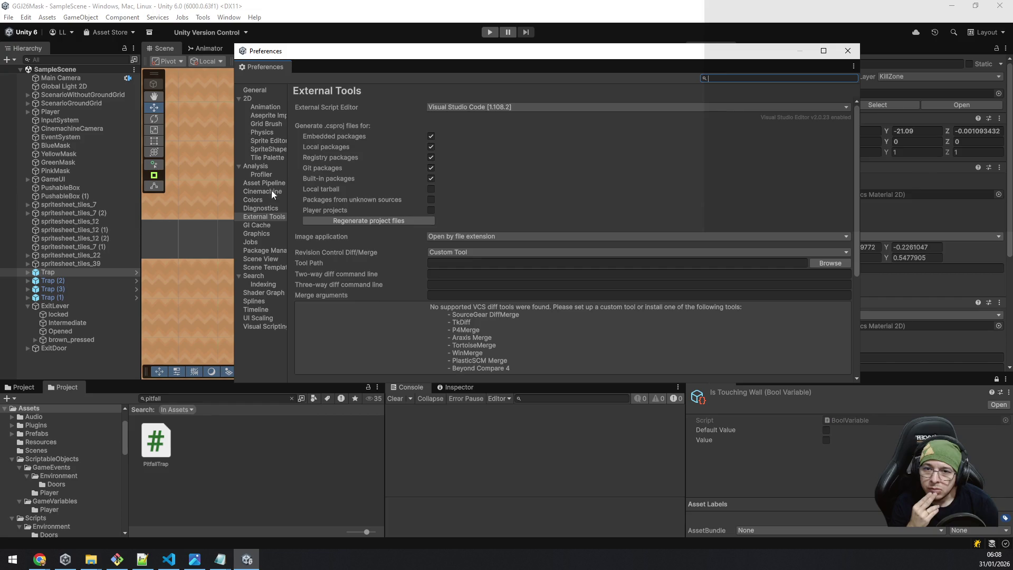
left_click(848, 51)
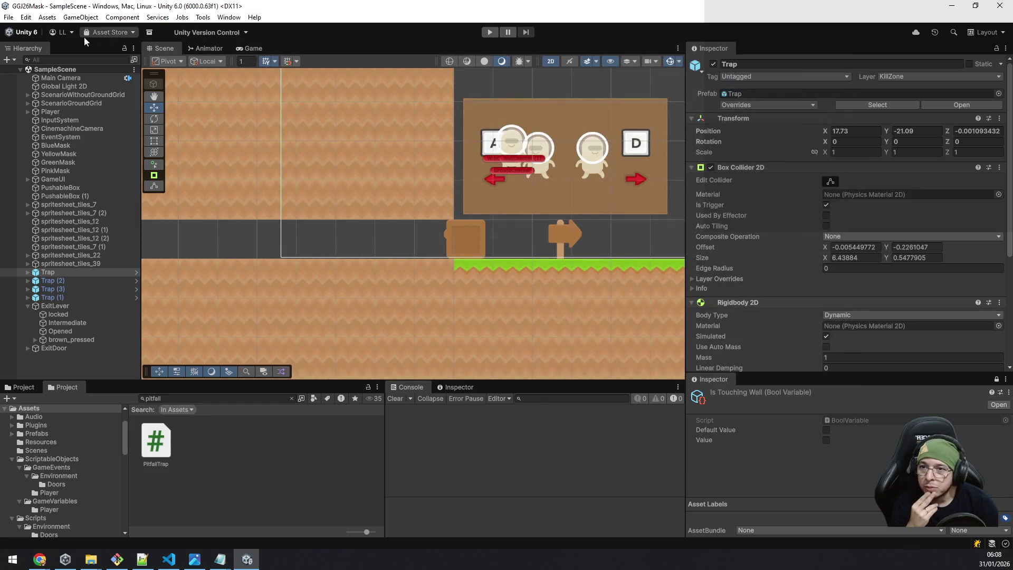
left_click(25, 16)
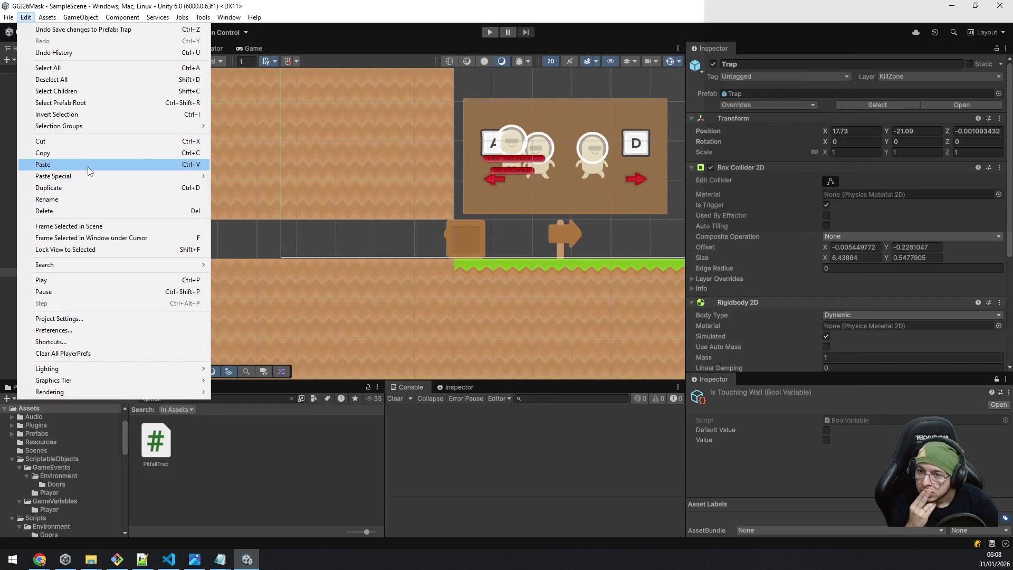
left_click(74, 319)
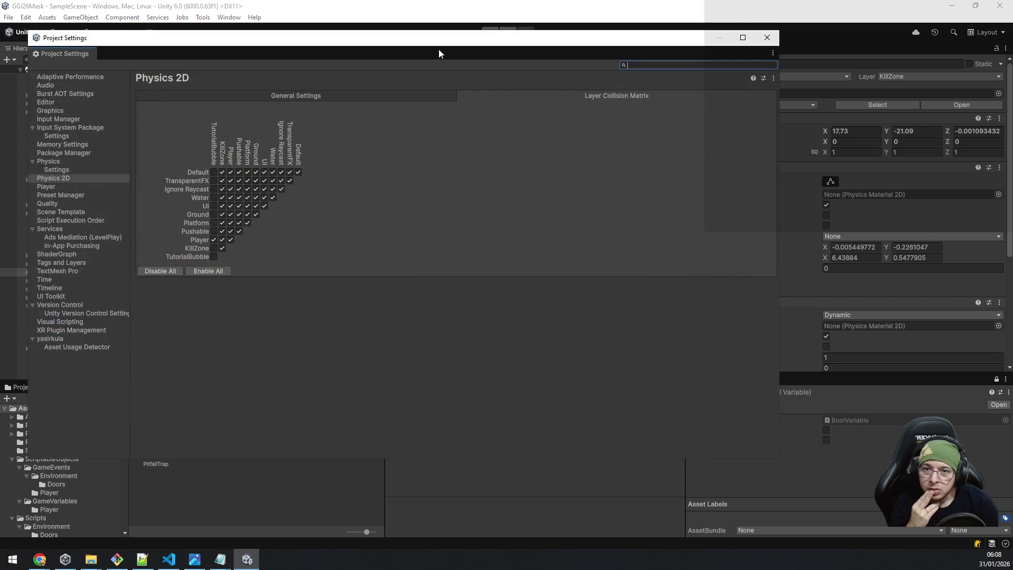
Step: Untick KillZone's collisions with KillZone, Platform, Ground, UI, Water, Ignore Raycast, TransparentFX and Default, then close settings
left_click(223, 248)
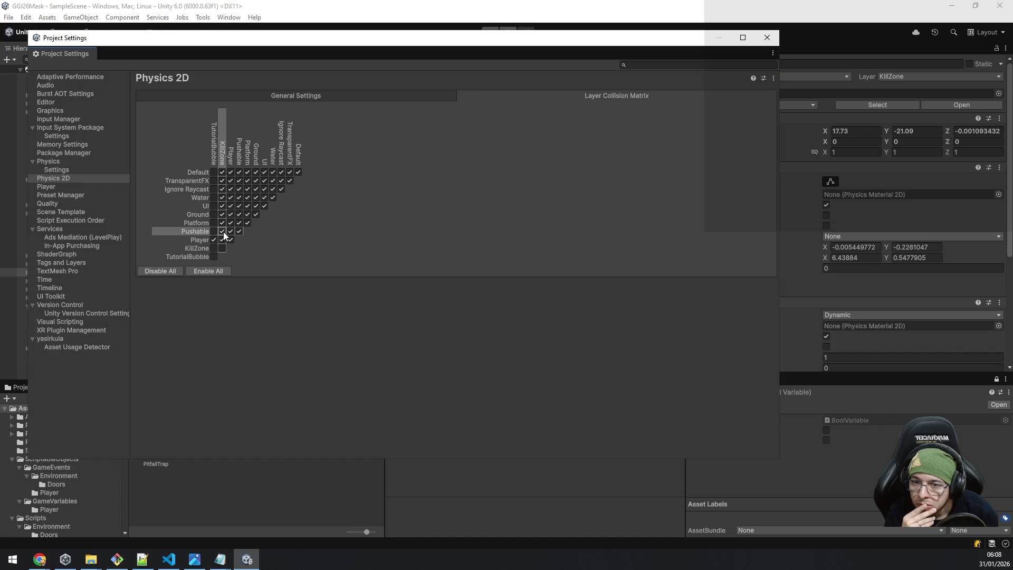
left_click(223, 222)
left_click(223, 214)
left_click(223, 206)
left_click(222, 198)
left_click(223, 189)
left_click(223, 181)
left_click(223, 173)
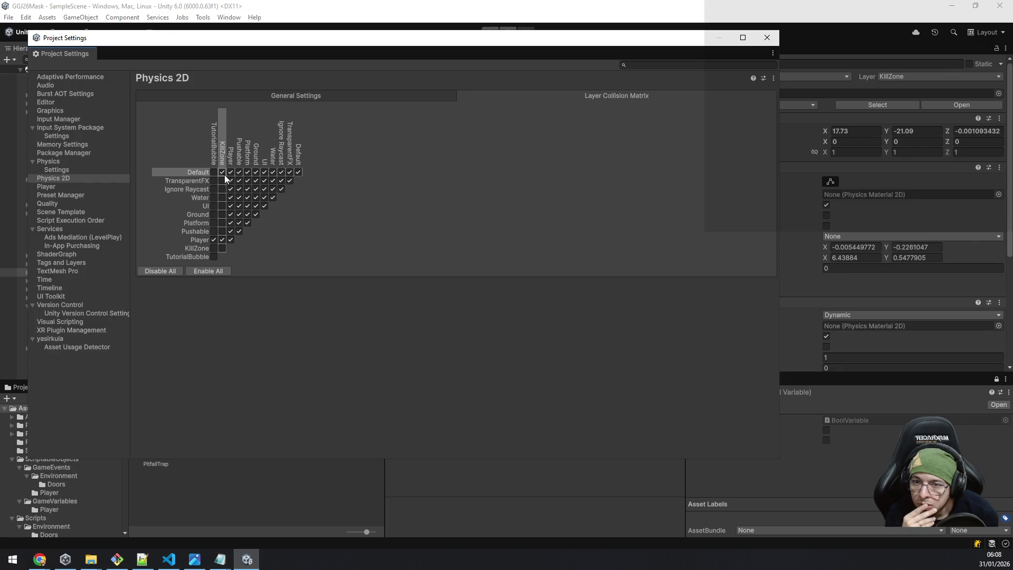
left_click(767, 37)
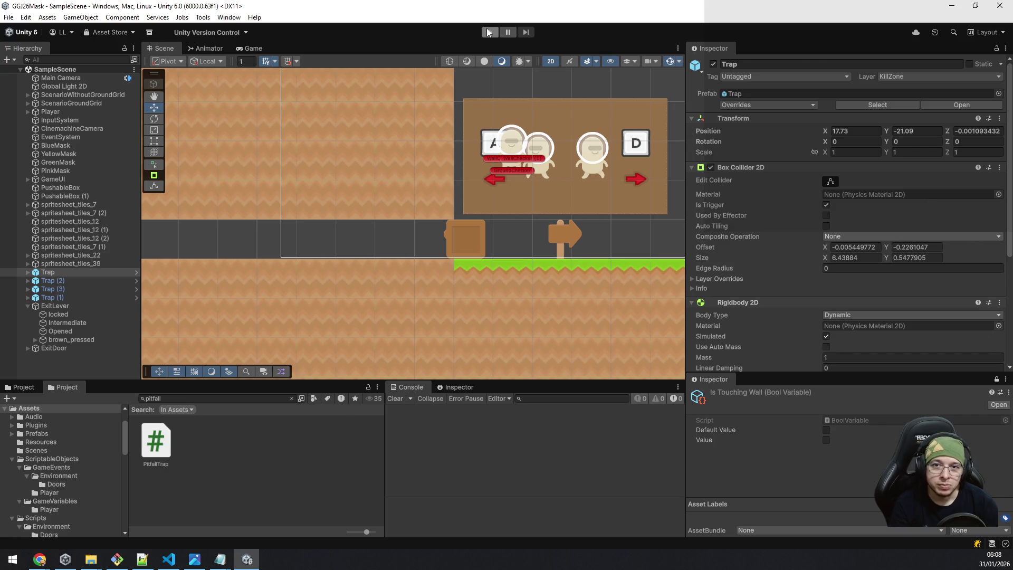
left_click(490, 32)
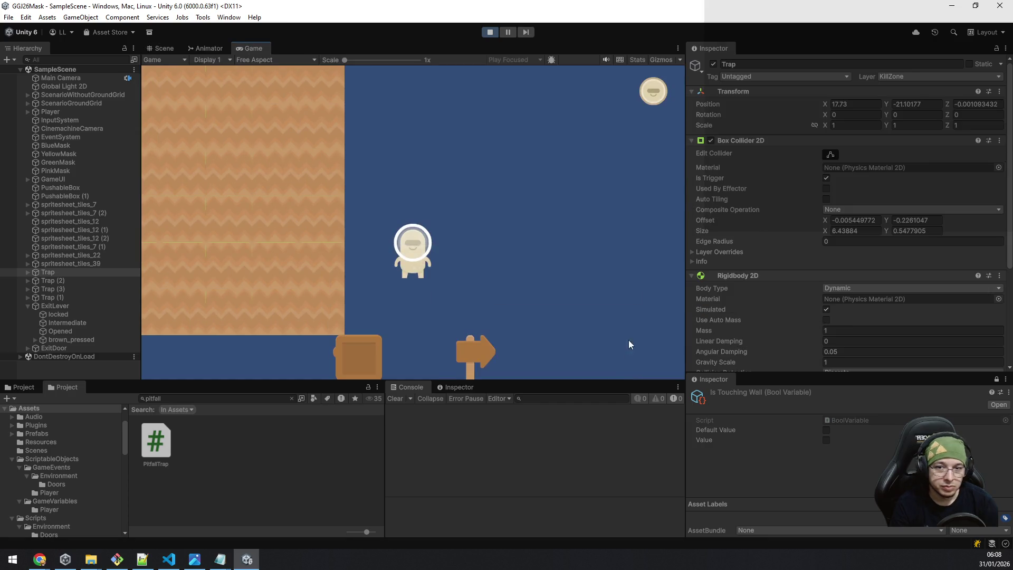
key("d")
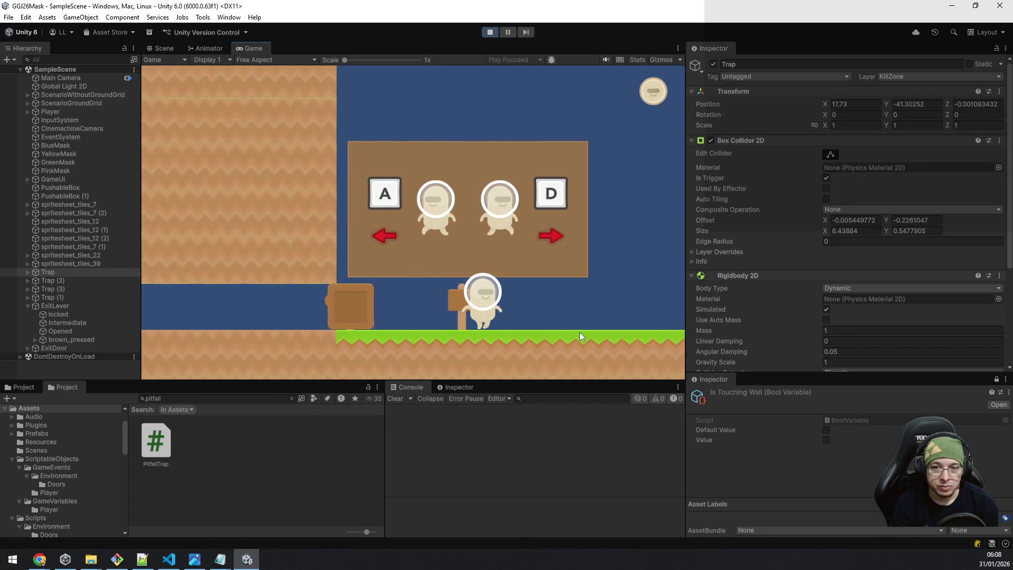
key("d")
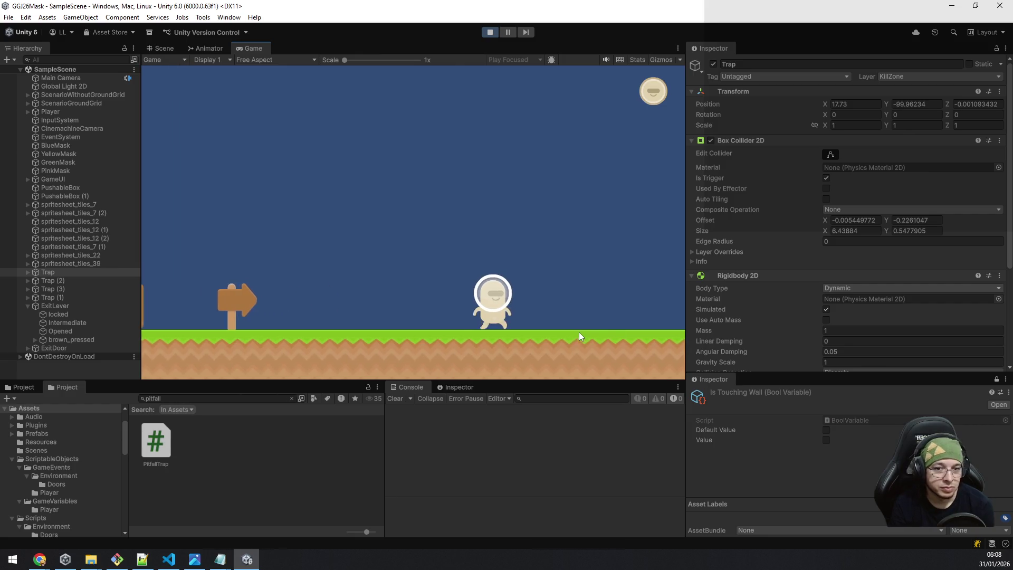
key("d")
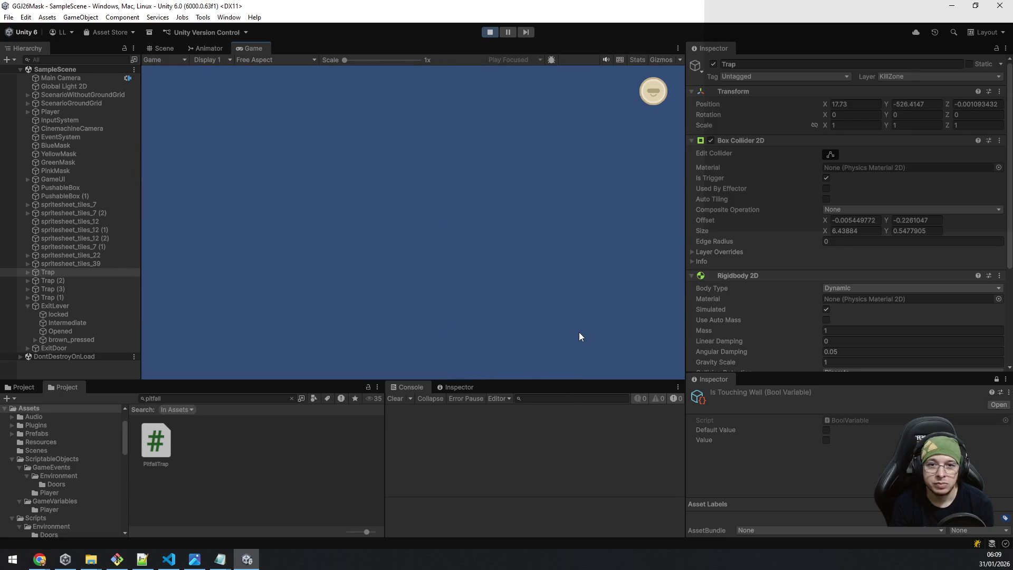
left_click(489, 32)
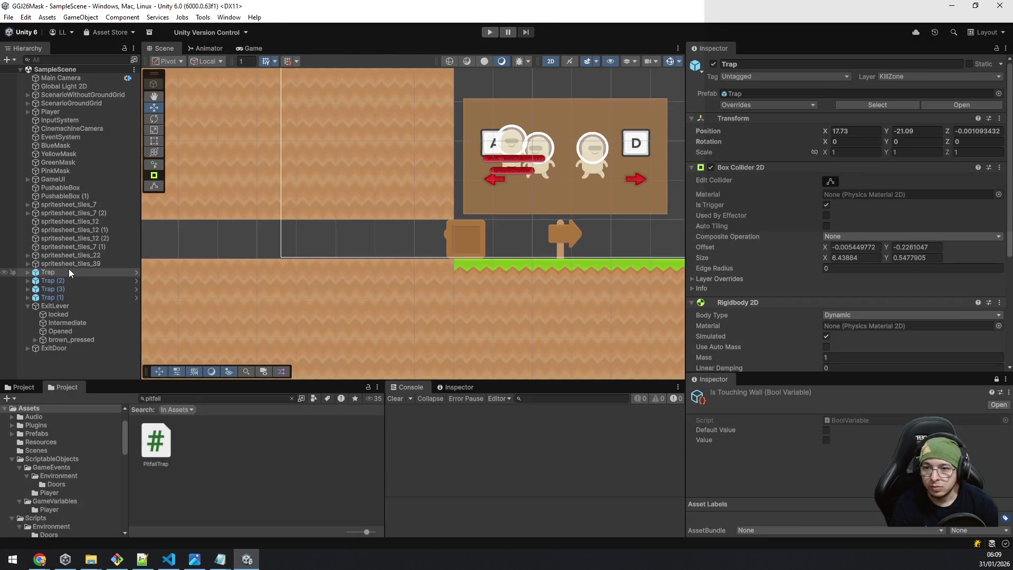
Step: Frame the Trap and its spike pits in the Scene view, then open the Trap prefab in Prefab Mode
double_click(66, 269)
scroll(604, 204, "down", 8)
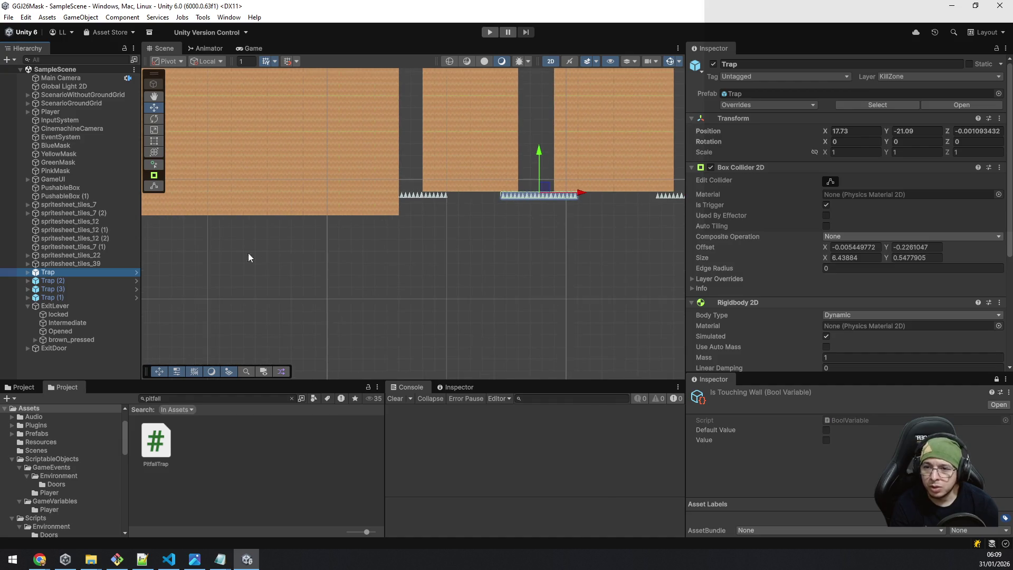
mouse_move(313, 167)
left_mouse_down()
mouse_move(391, 323)
mouse_move(361, 237)
left_mouse_up()
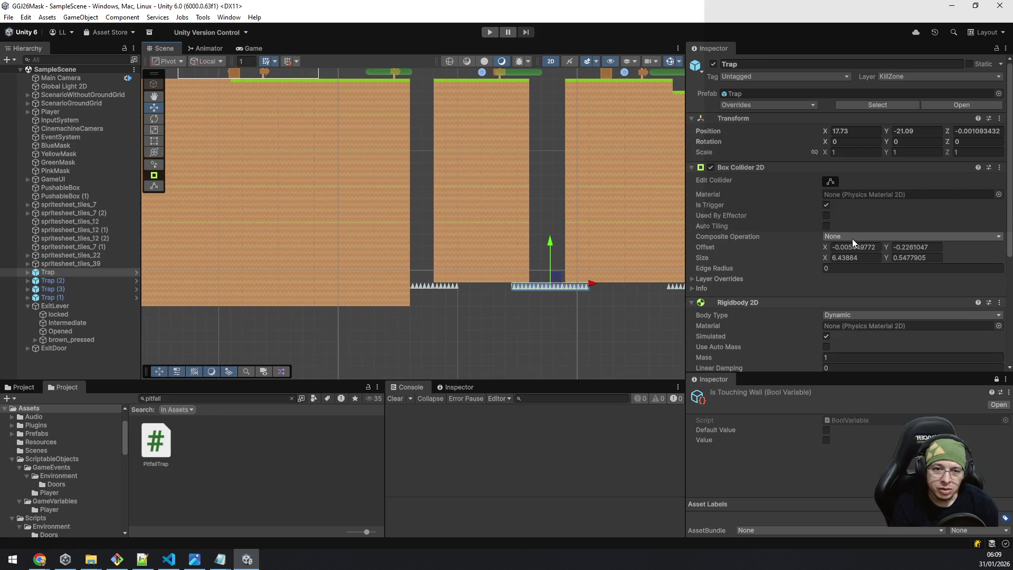
scroll(831, 237, "down", 4)
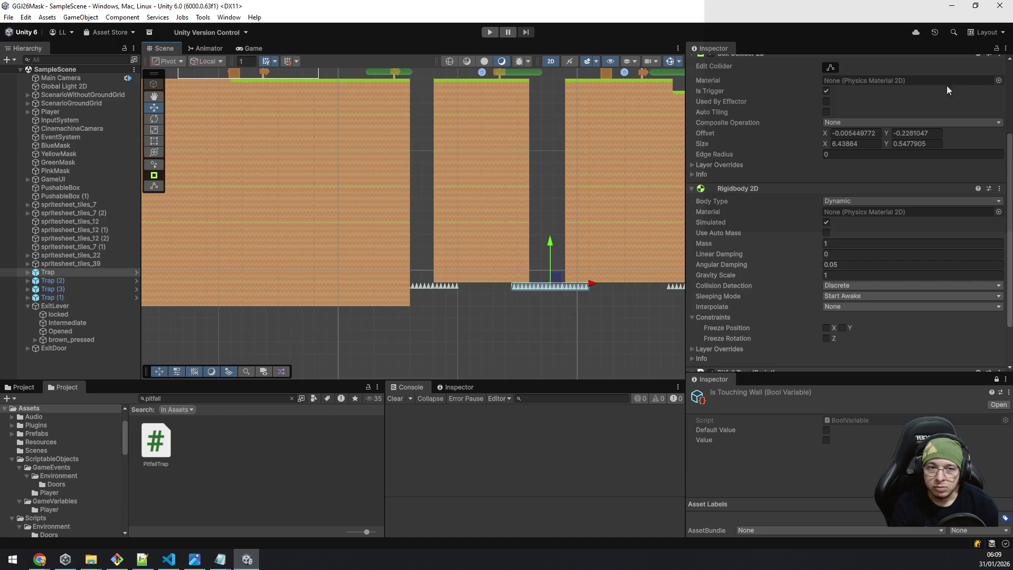
scroll(724, 266, "up", 4)
left_click(946, 107)
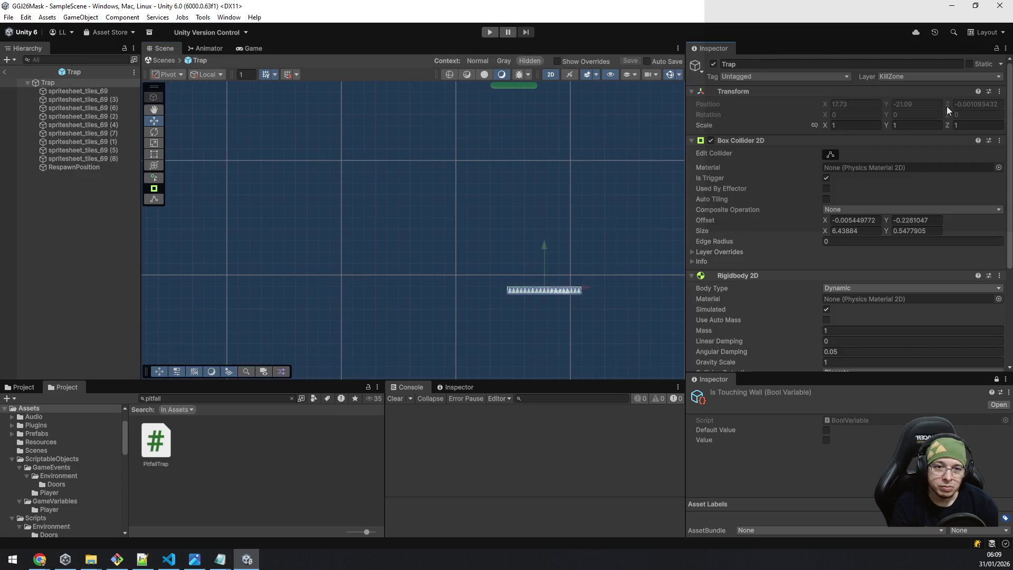
Step: Remove the Rigidbody 2D from the Trap prefab, save it, and play SampleScene
right_click(815, 272)
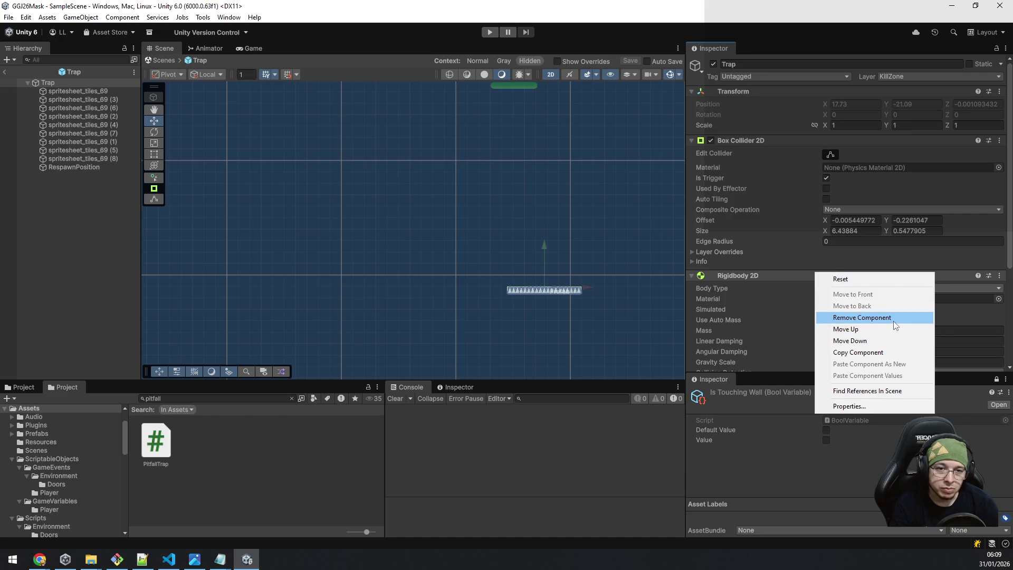
left_click(896, 324)
left_click(631, 61)
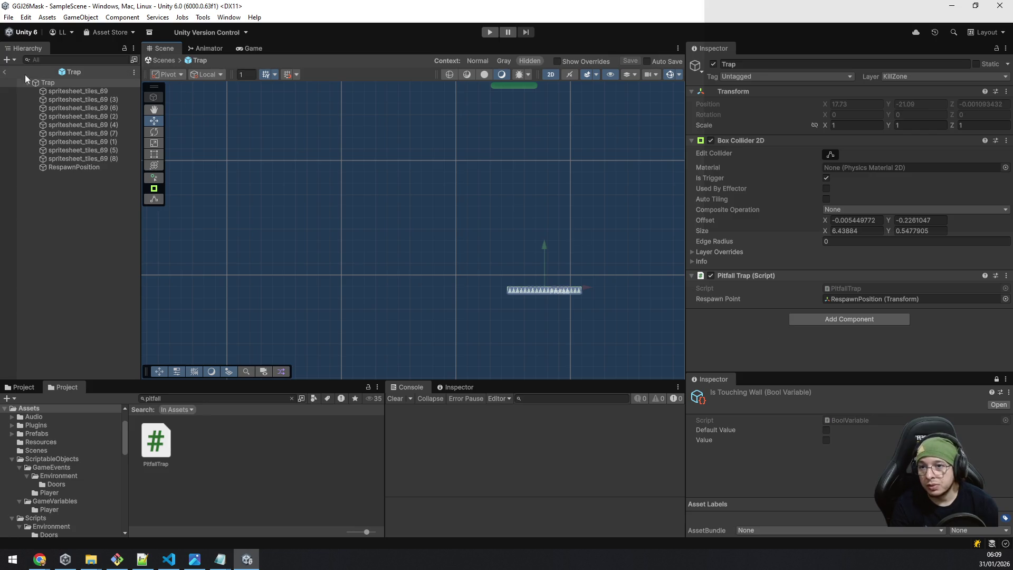
left_click(5, 73)
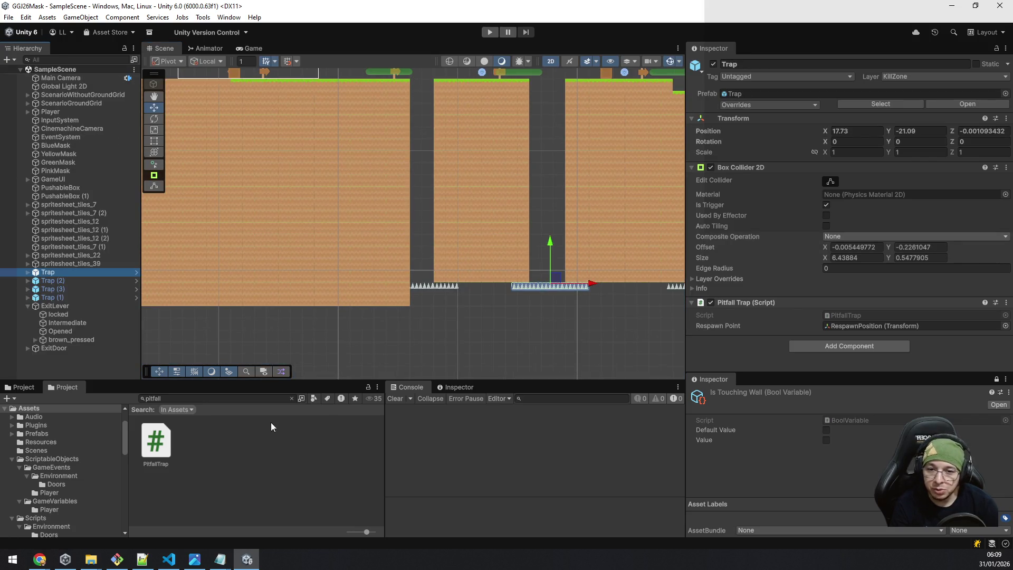
left_click(490, 33)
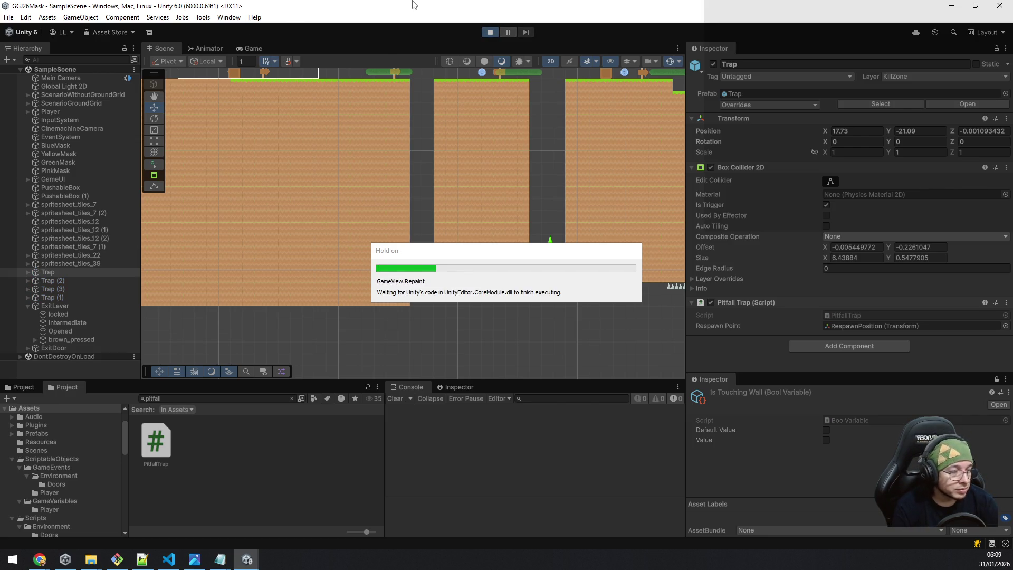
Step: Run the character right, jumping over the first pit and collecting the green mask
key("d")
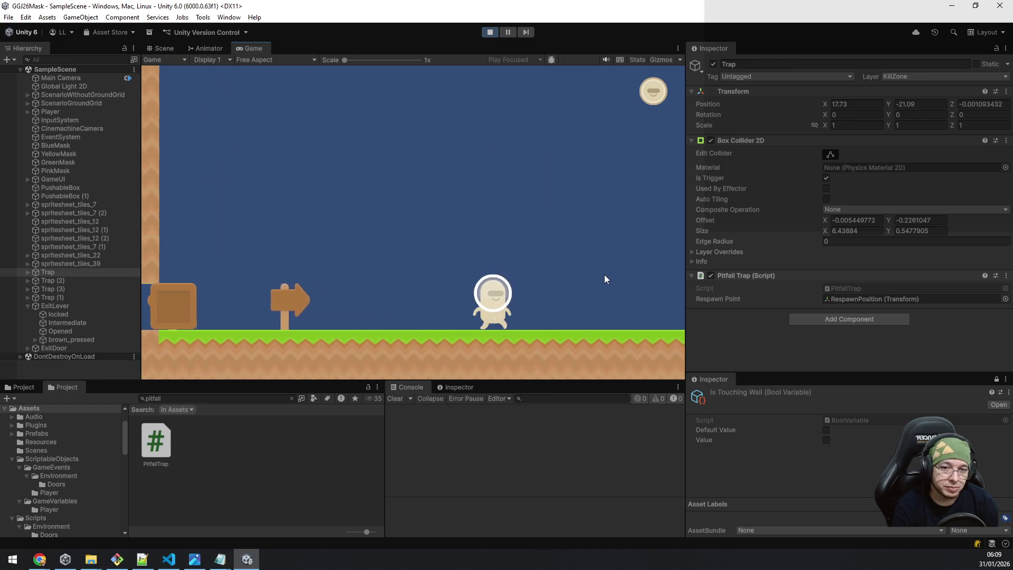
key("space")
key("space")
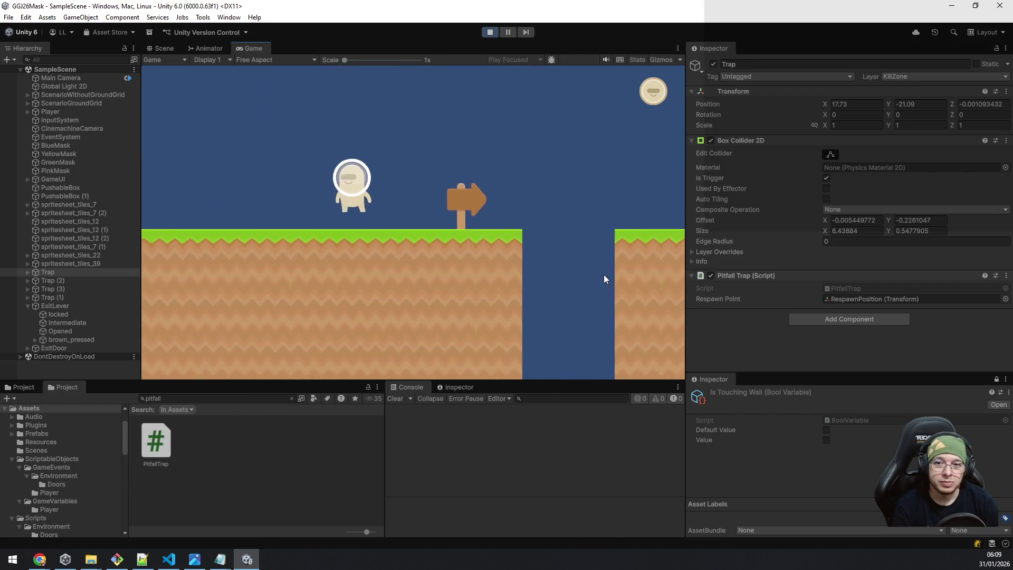
key("d")
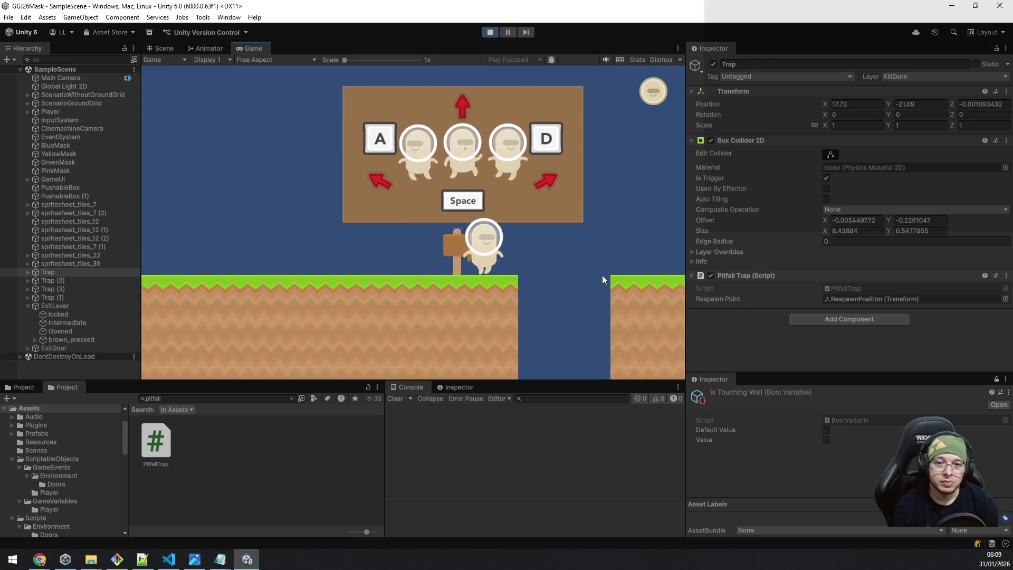
key("space")
key("d")
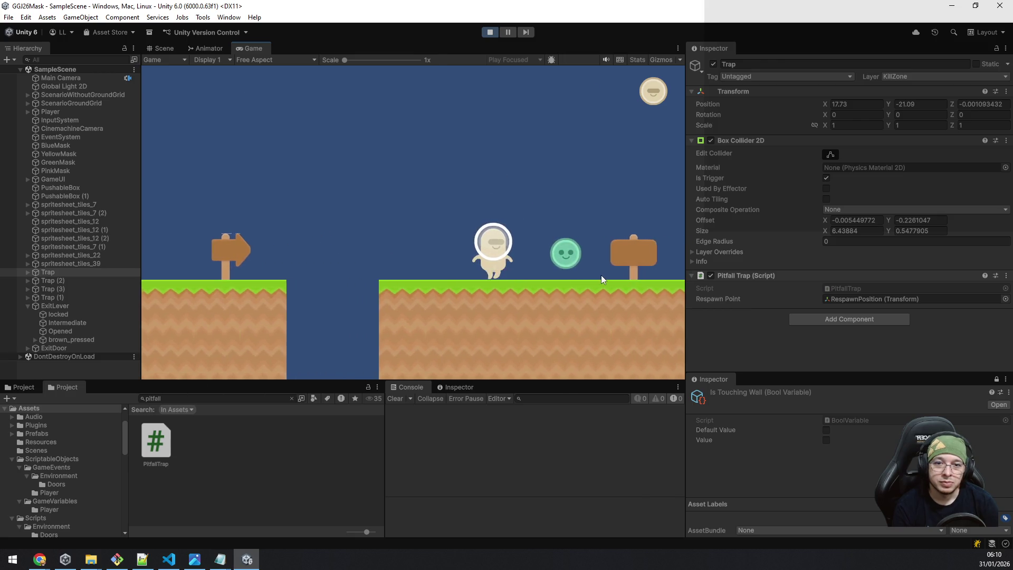
key("d")
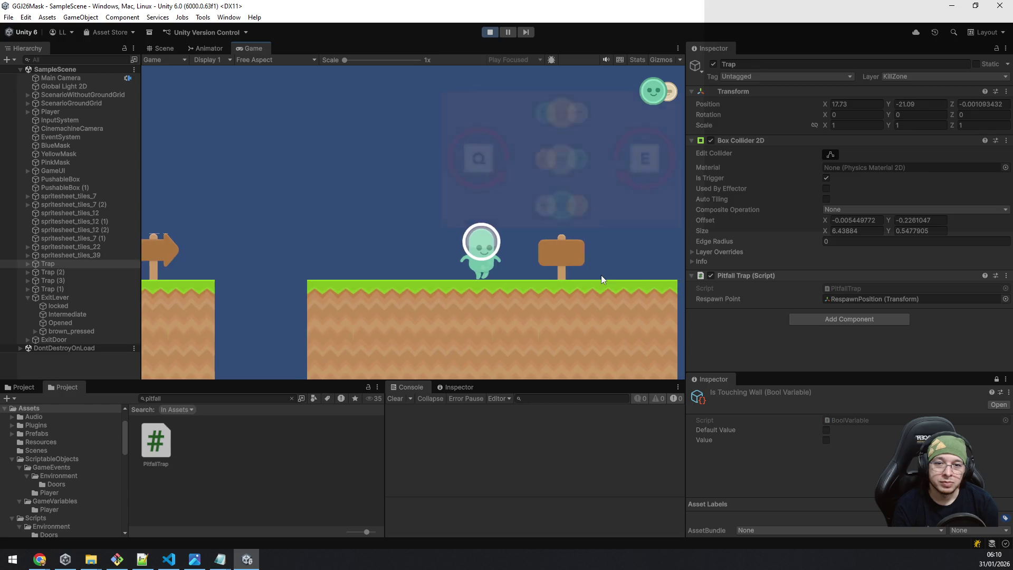
key("space")
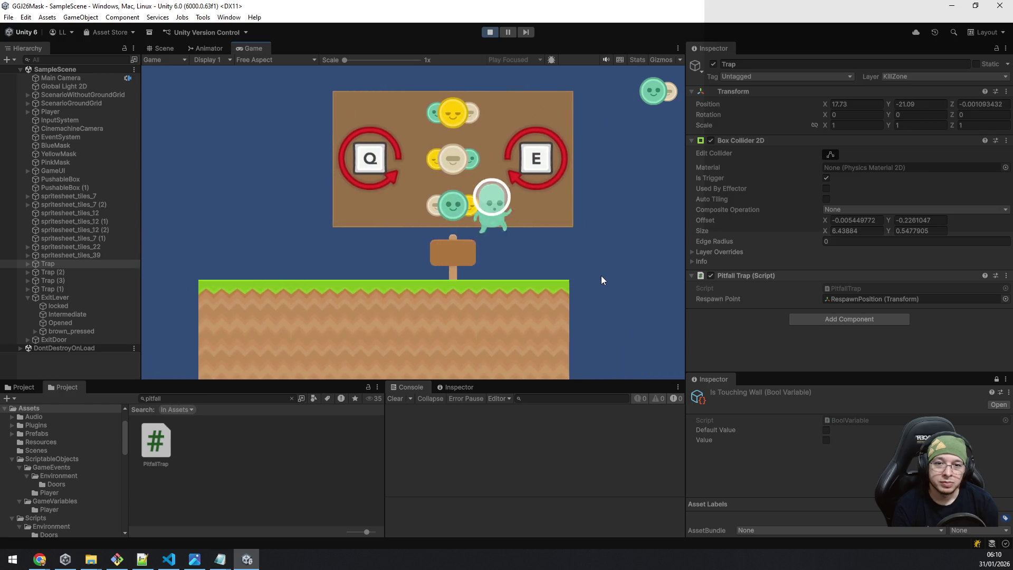
Step: Walk into a pit to test the trap, clear the next pit, grab the yellow mask, then stop play
key("d")
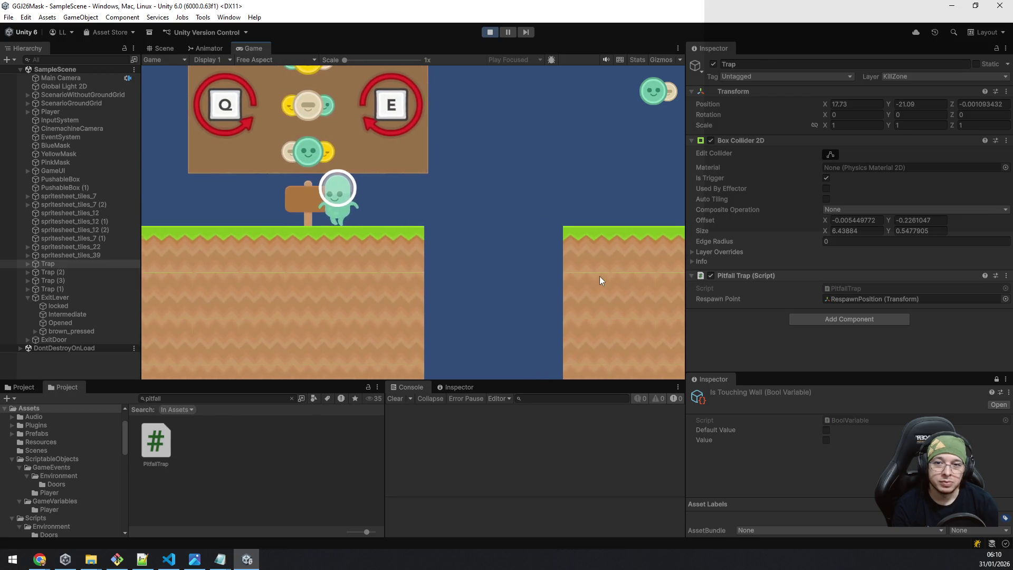
key("d")
key("space")
key("d")
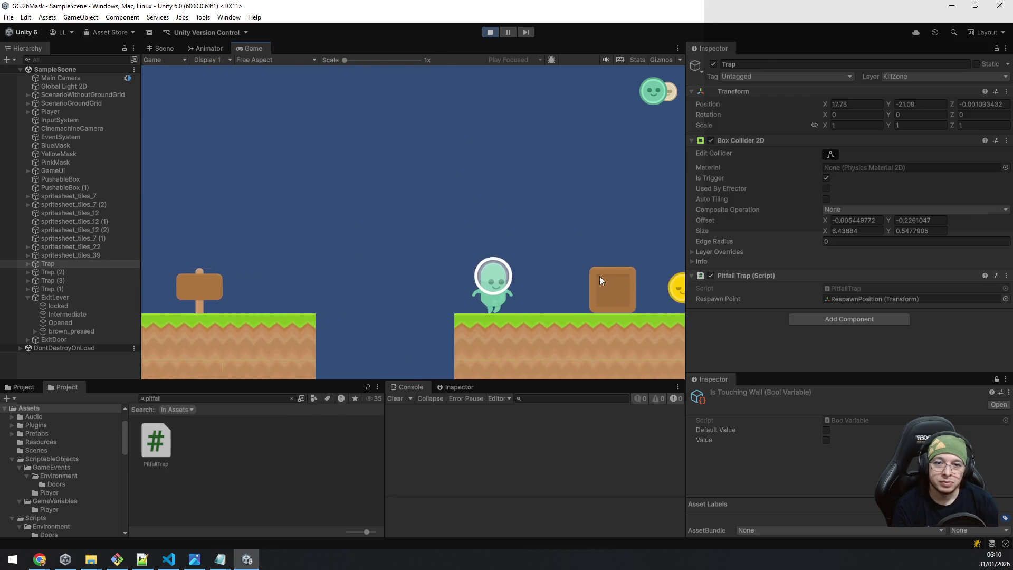
key("d")
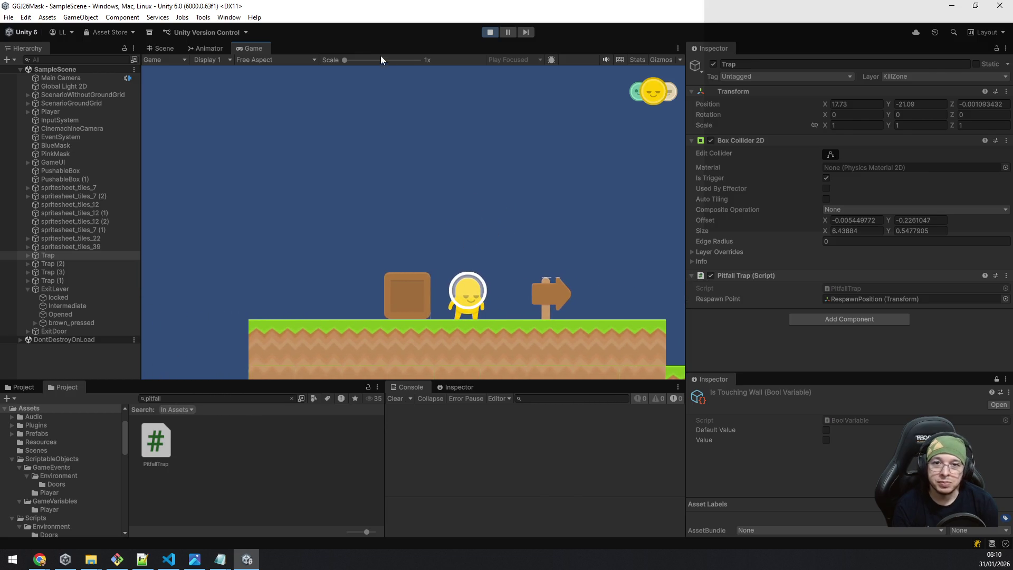
left_click(489, 33)
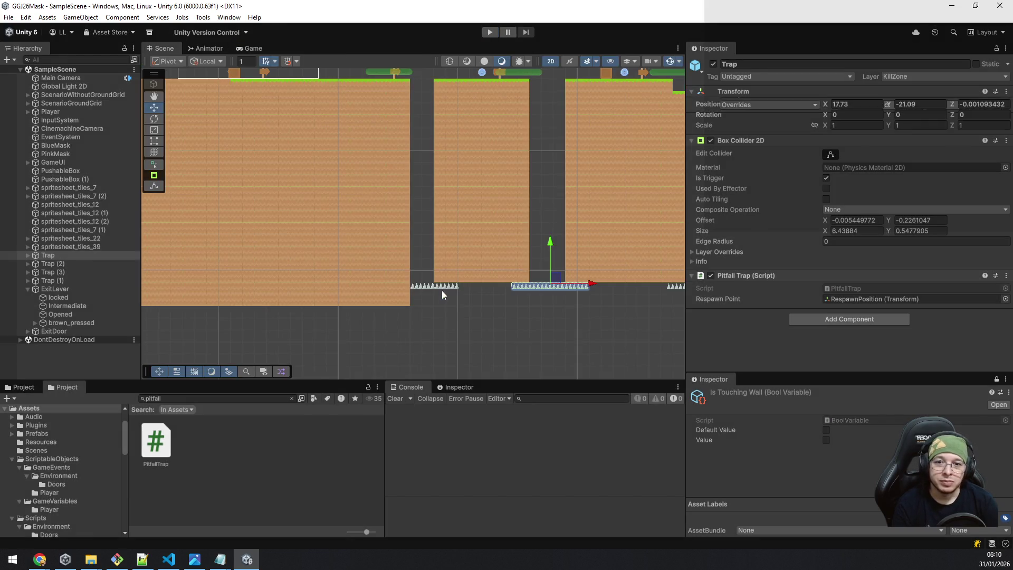
Step: Select Trap (3), the long spike strip, after briefly checking Trap (1)
scroll(442, 291, "down", 5)
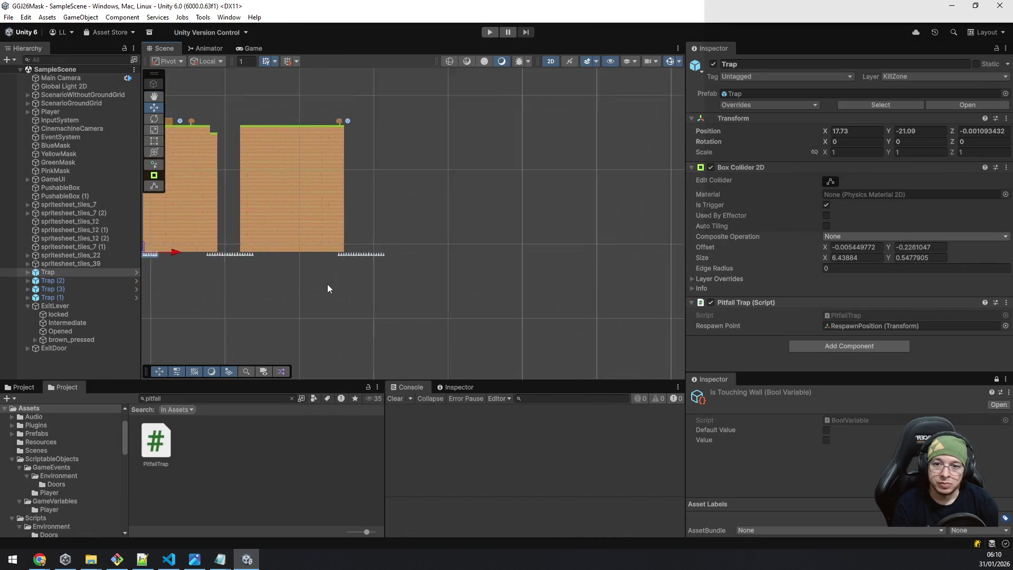
scroll(328, 286, "up", 5)
left_click(74, 297)
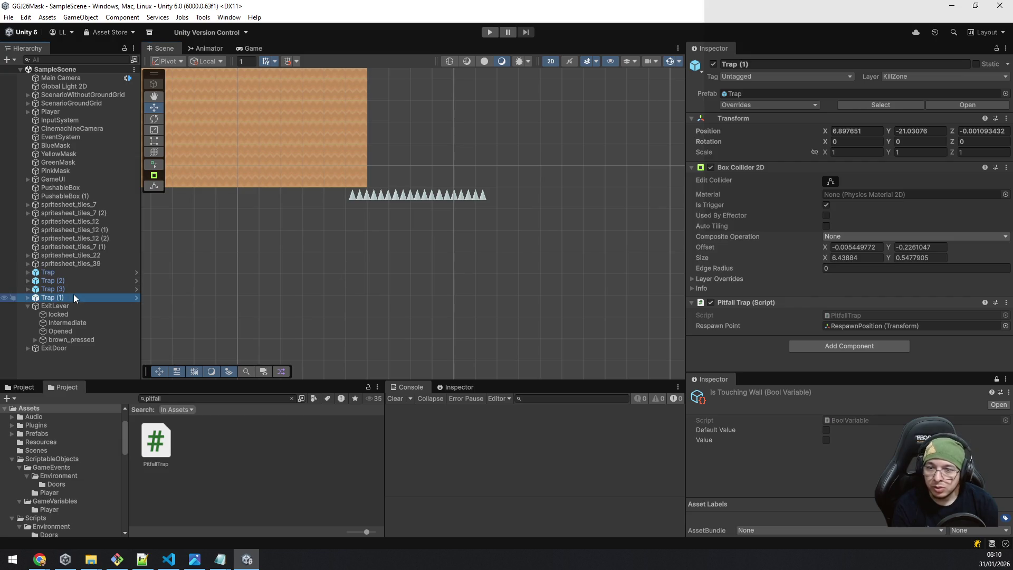
left_click(394, 195)
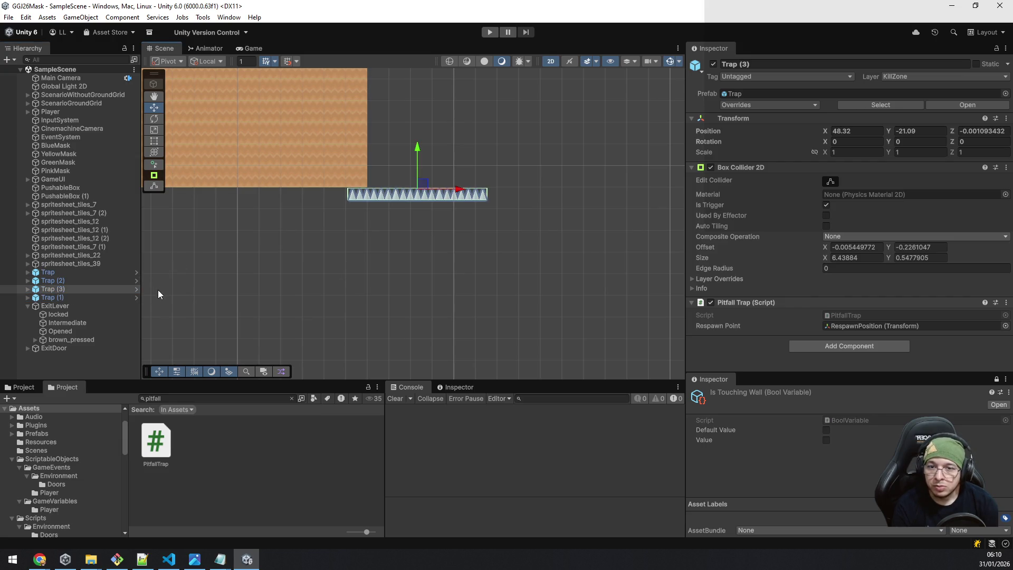
Step: Stretch Trap (3)'s Box Collider 2D across the whole pit to Size X 34.08
left_click(833, 182)
left_click_drag(485, 194, 692, 201)
scroll(585, 279, "down", 3)
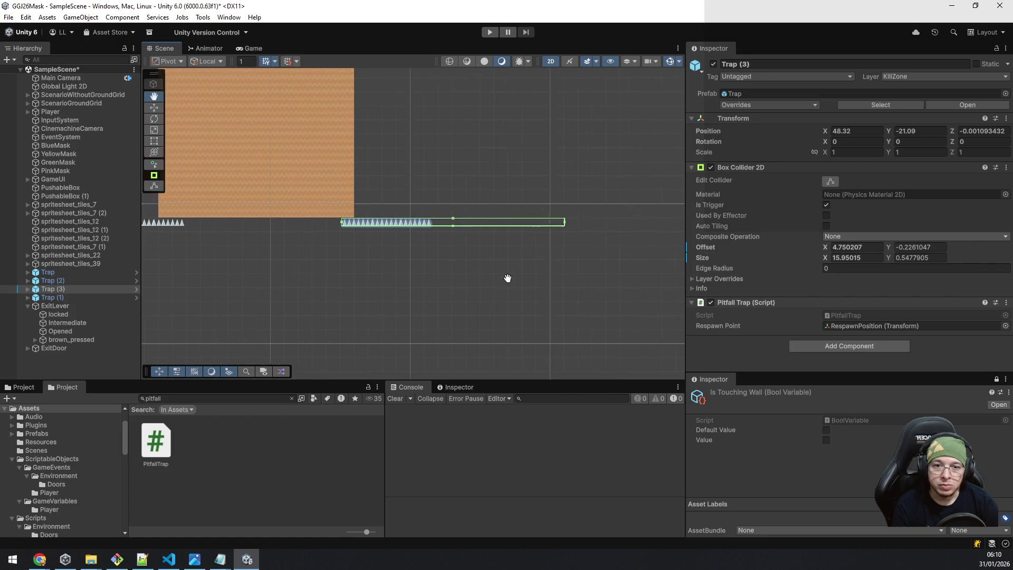
left_click_drag(508, 278, 469, 279)
mouse_move(526, 227)
left_mouse_down()
mouse_move(650, 236)
mouse_move(695, 227)
left_mouse_up()
scroll(537, 285, "down", 2)
scroll(537, 285, "down", 3)
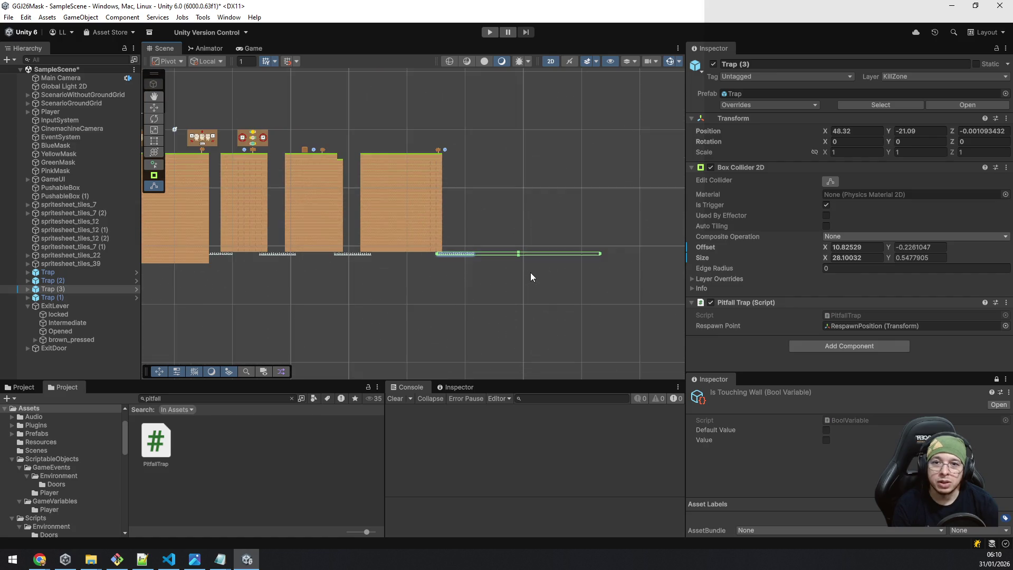
left_click_drag(600, 254, 636, 253)
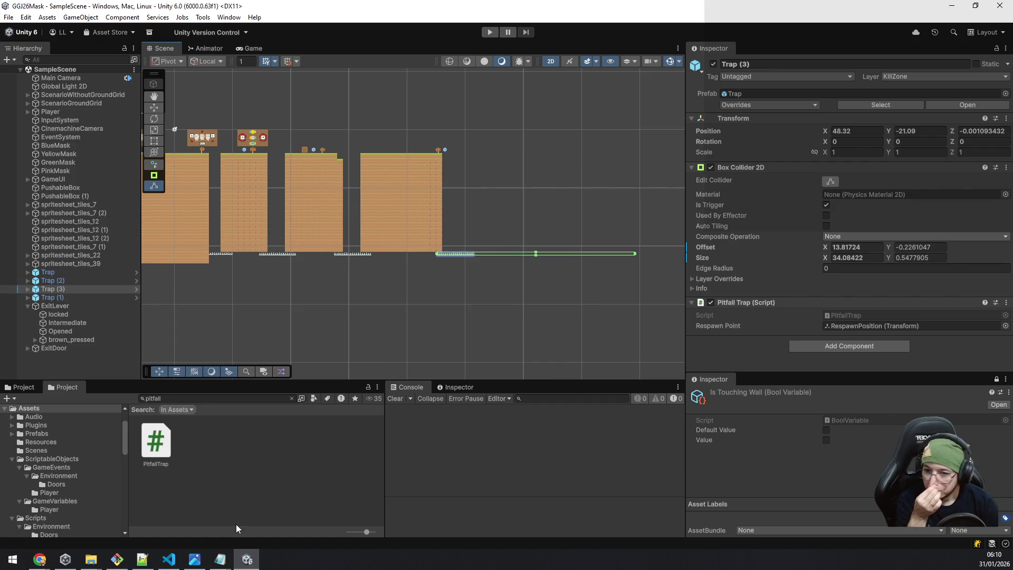
mouse_move(269, 345)
left_mouse_down()
mouse_move(577, 323)
mouse_move(645, 275)
left_mouse_up()
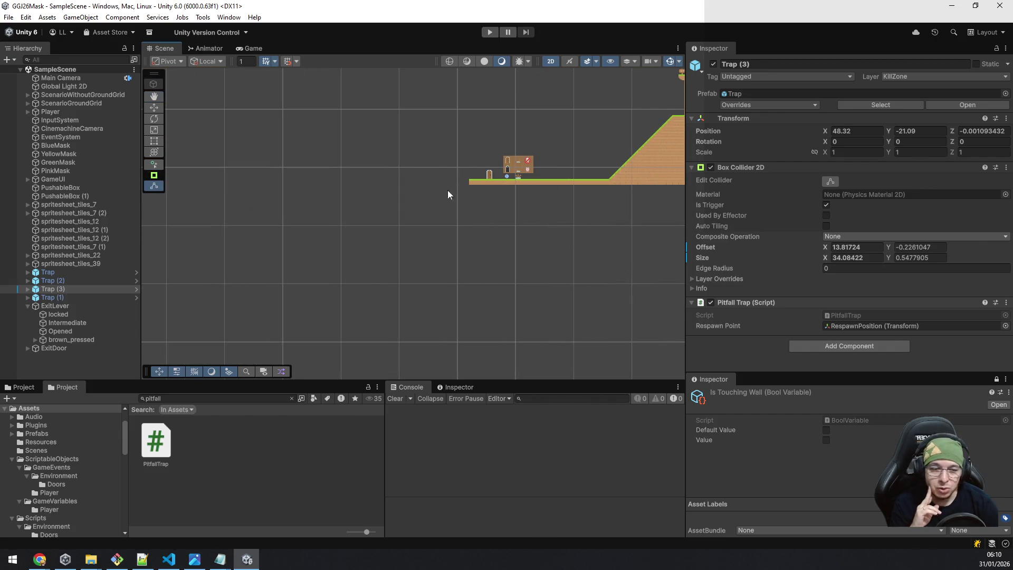
mouse_move(621, 302)
left_mouse_down()
mouse_move(416, 272)
mouse_move(174, 296)
left_mouse_up()
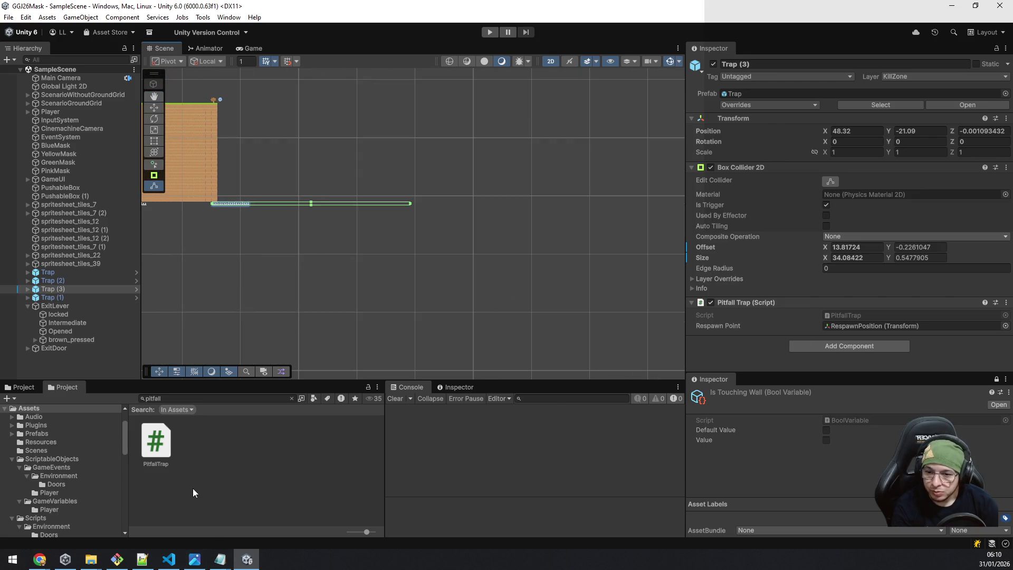
left_click(114, 557)
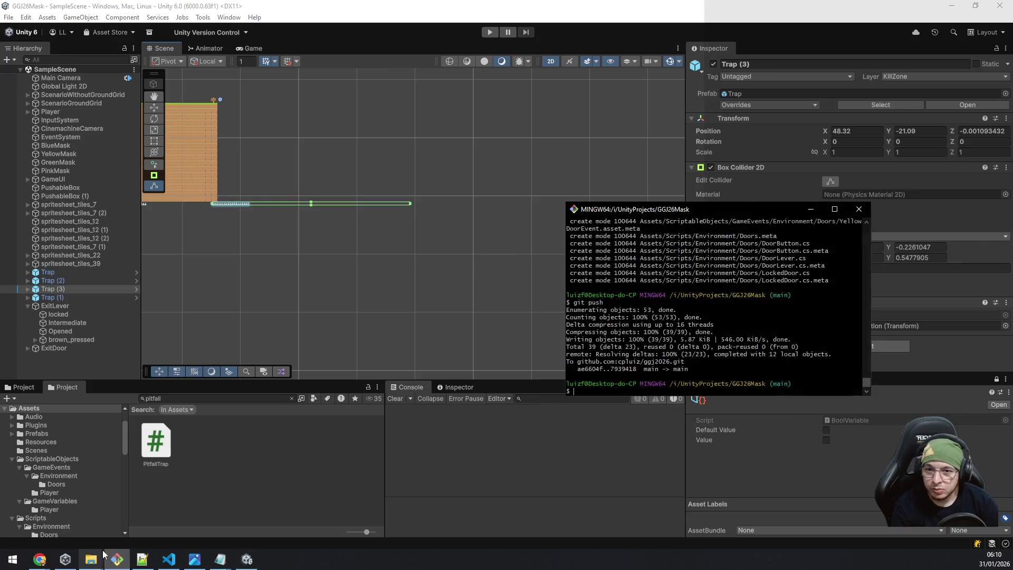
Step: Check git status and stage all changed files with git add
type("git status")
key("Return")
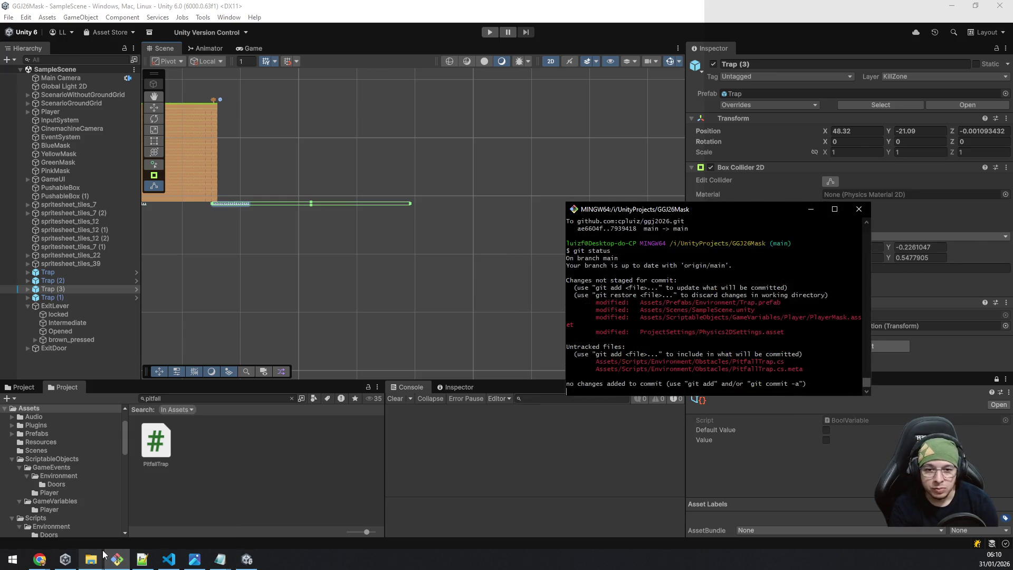
type("git add .")
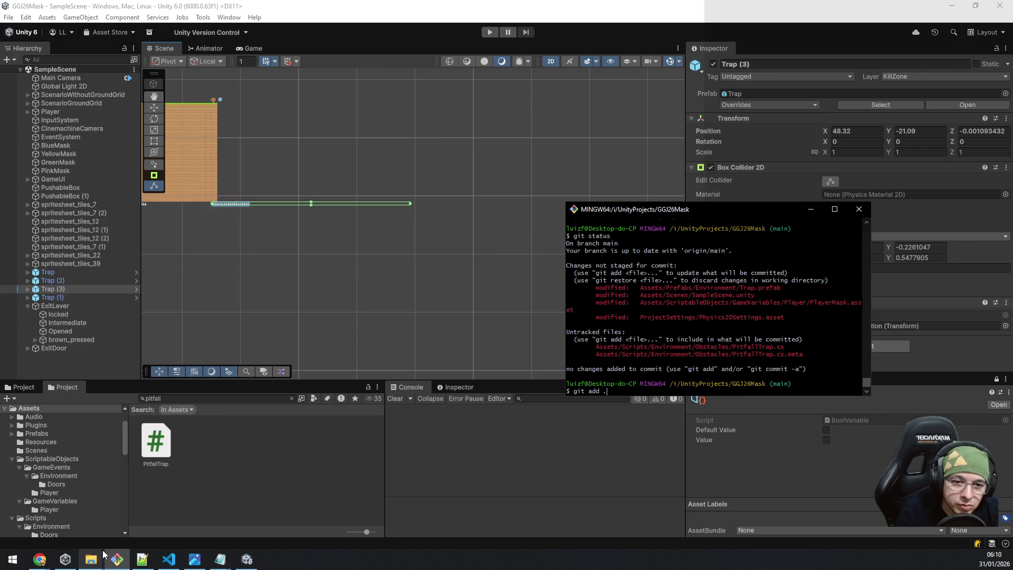
key("Return")
Step: Commit with message "[feat] Added pitfall respawn" and push to the remote
type("git commit ")
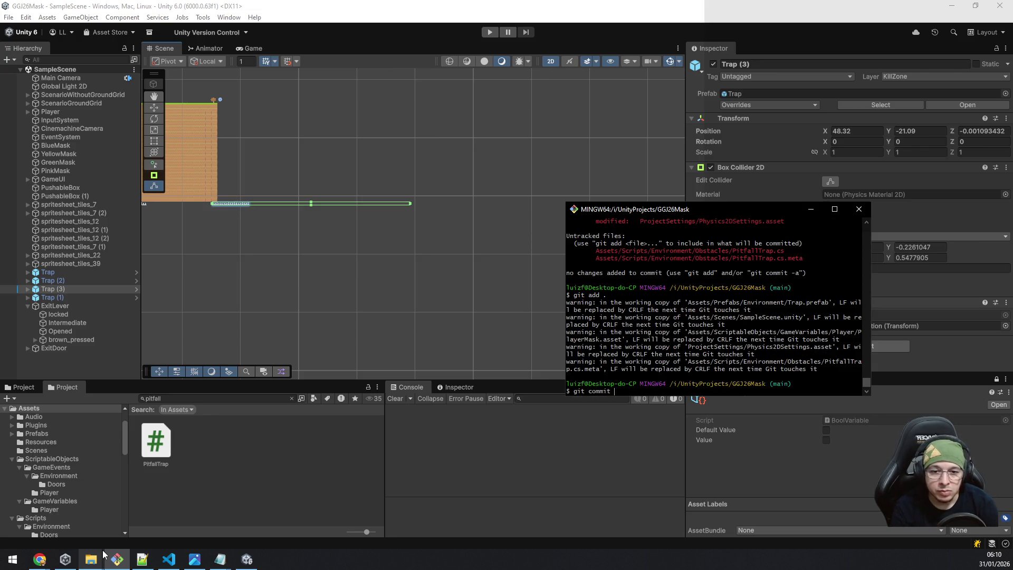
type("-m \"[feat] Added p")
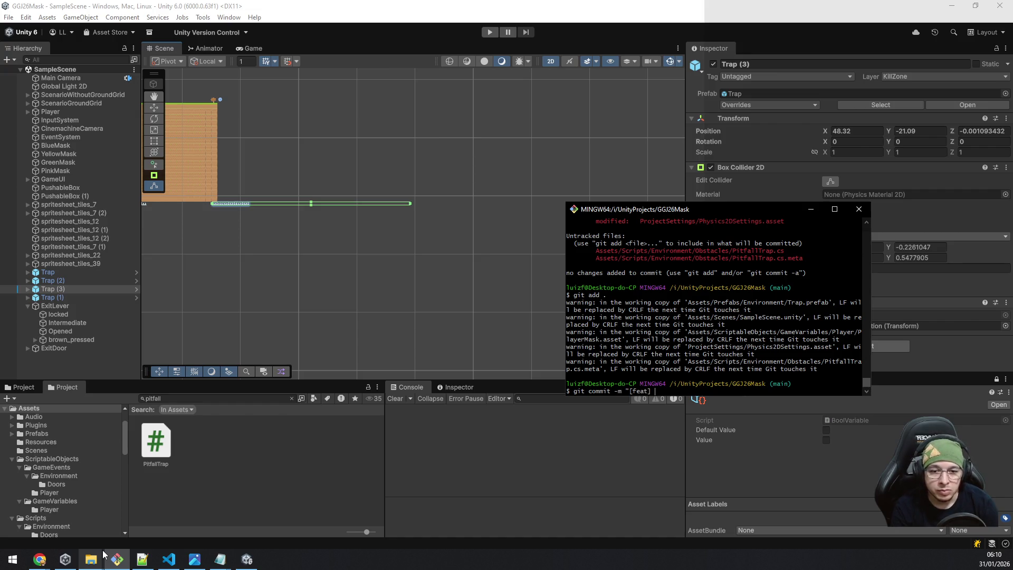
type("itfall tra")
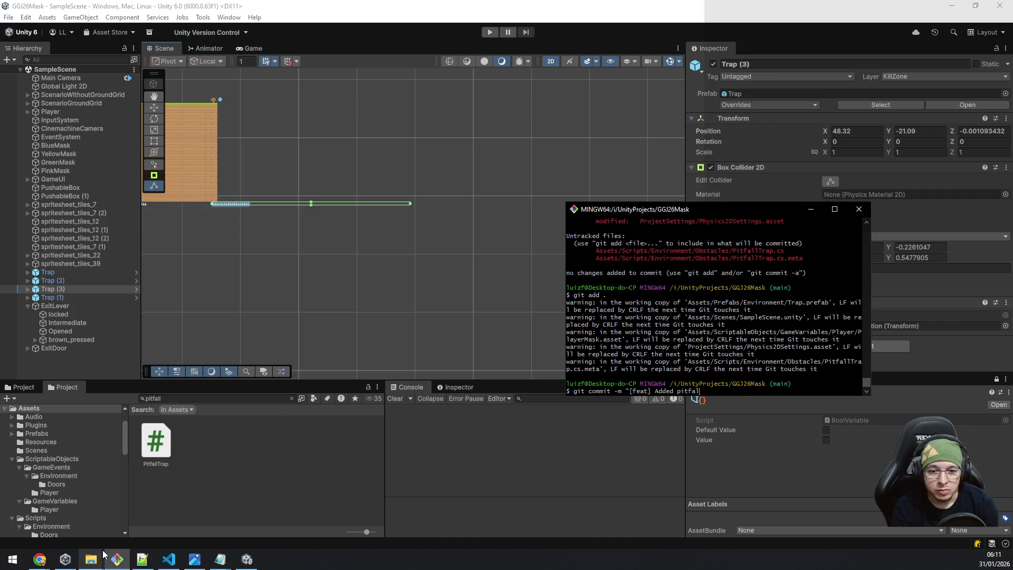
key("BackSpace")
key("BackSpace")
type("respawn")
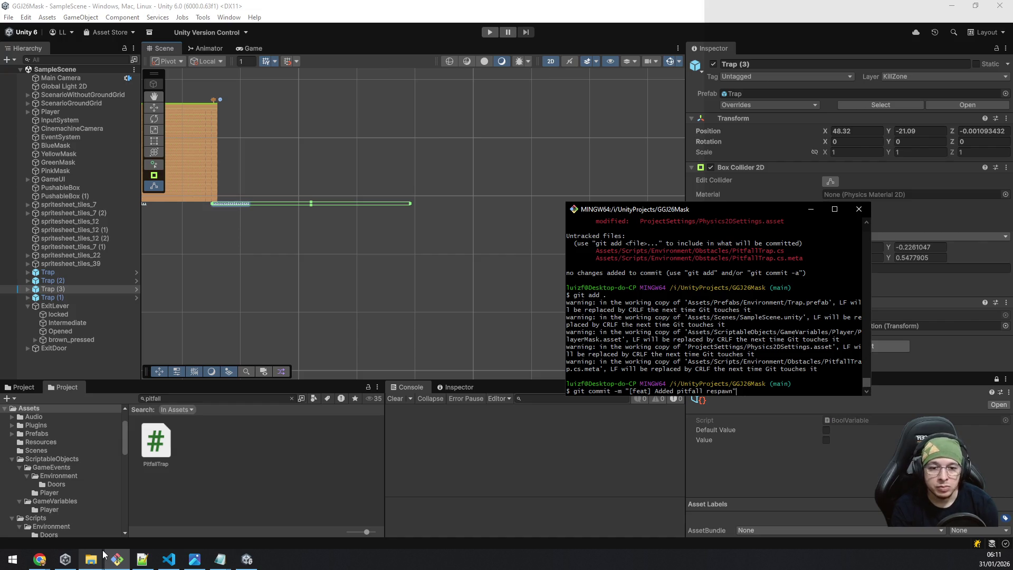
key("Return")
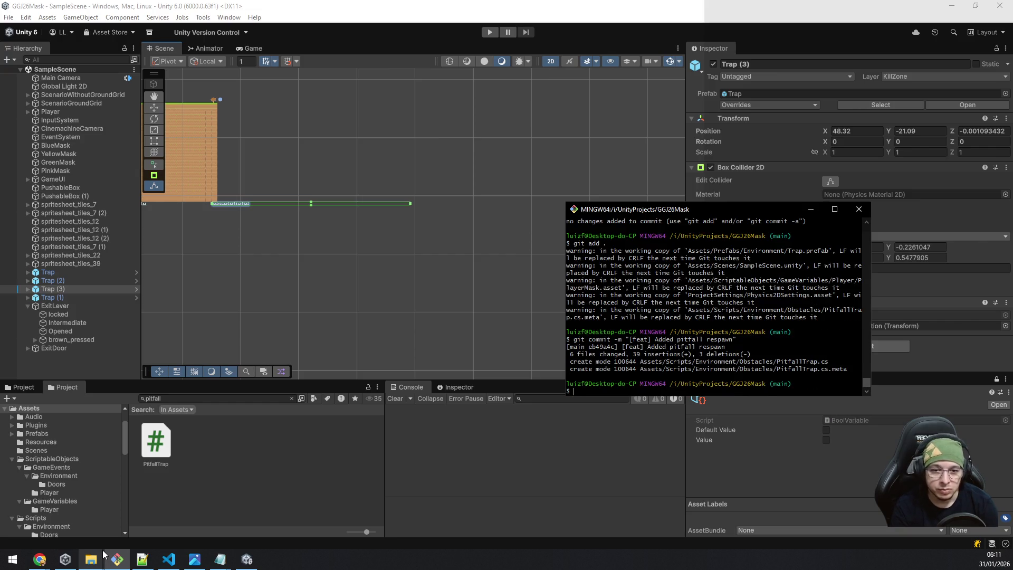
type("git push")
key("Return")
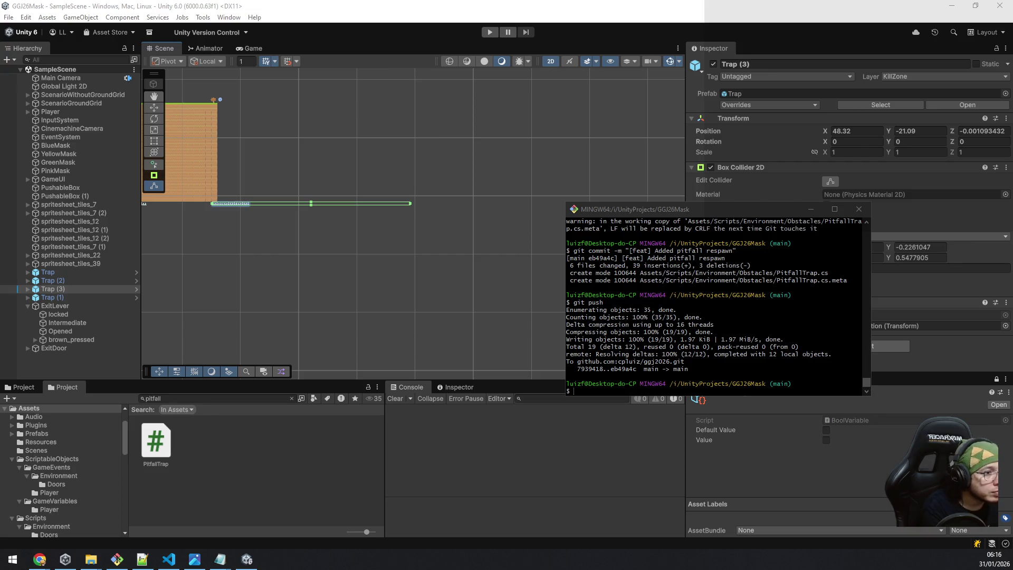
Step: Drag the File Explorer window showing 'Músicas gratuitas para jogos' into view
mouse_move(1012, 106)
left_mouse_down()
mouse_move(401, 106)
mouse_move(448, 267)
left_mouse_up()
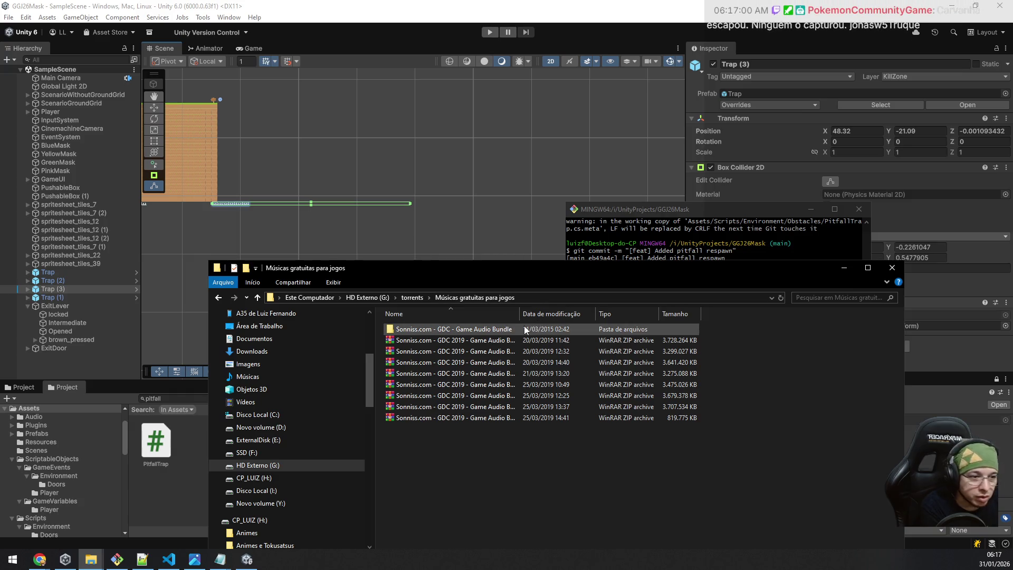
Step: Resize the Nome column, open the Sonniss.com - GDC - Game Audio Bundle folder, and maximize Explorer
left_click_drag(521, 314, 644, 302)
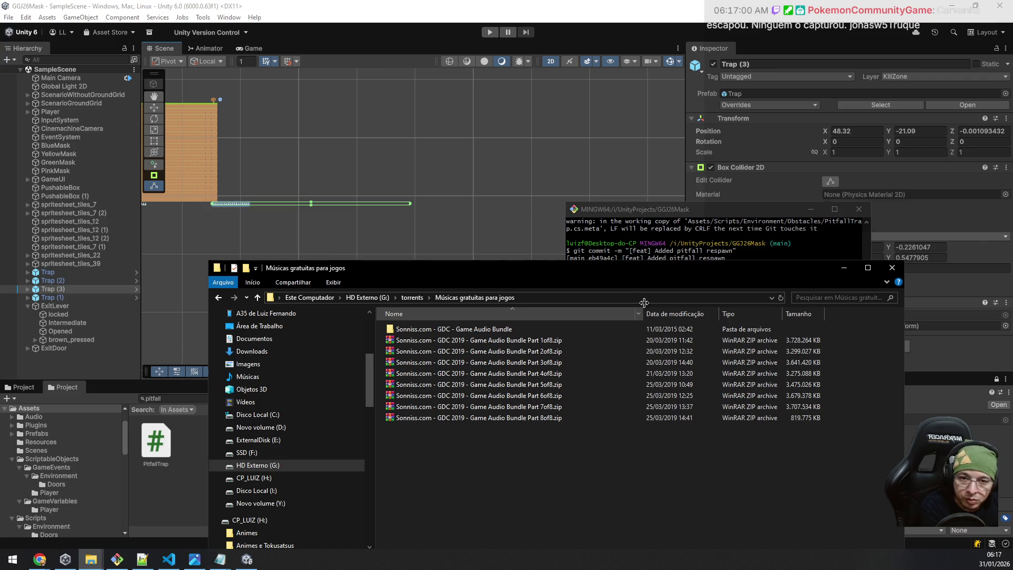
left_click_drag(644, 302, 642, 304)
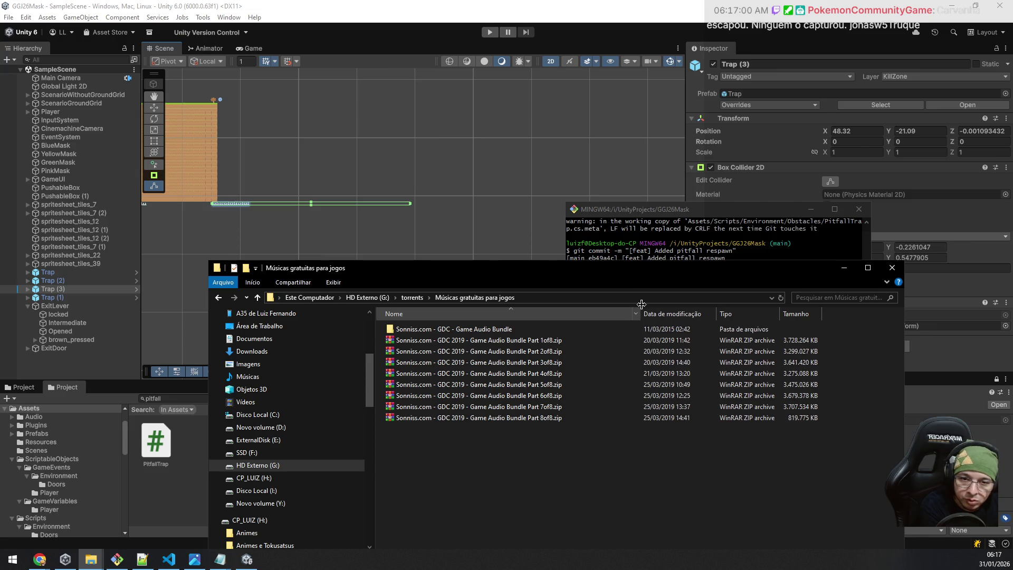
left_click_drag(641, 304, 586, 306)
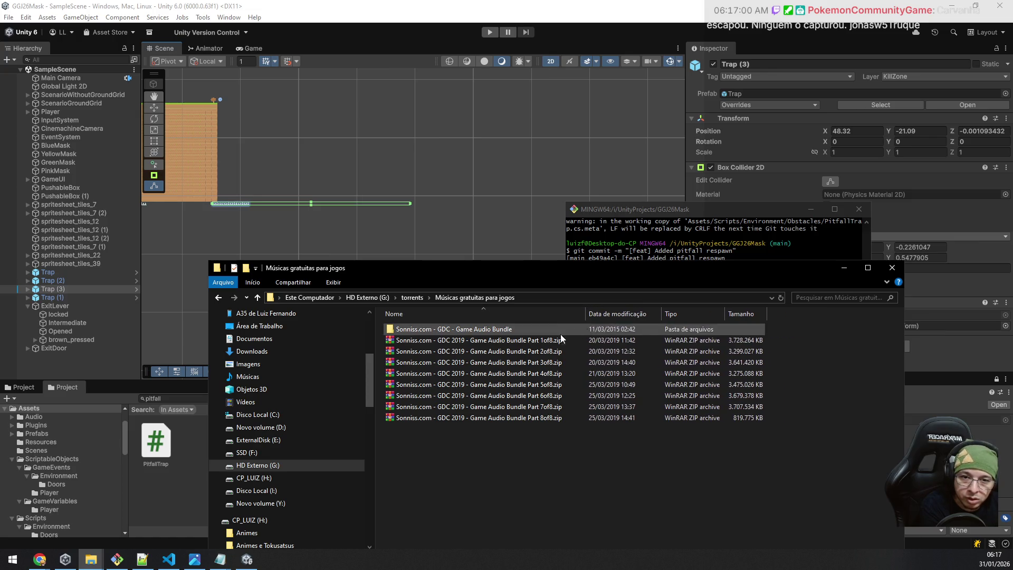
double_click(501, 330)
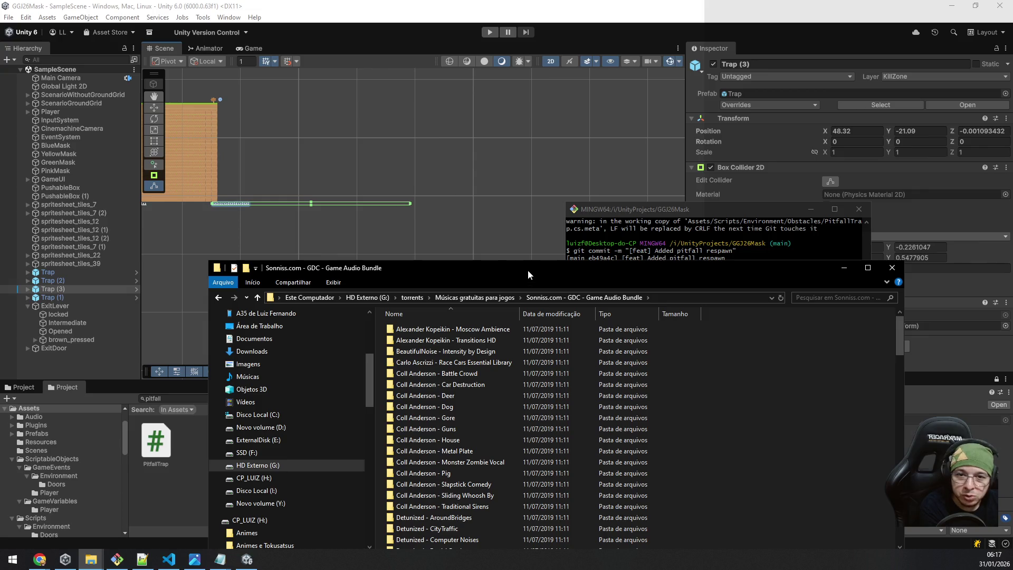
left_click_drag(529, 272, 548, 183)
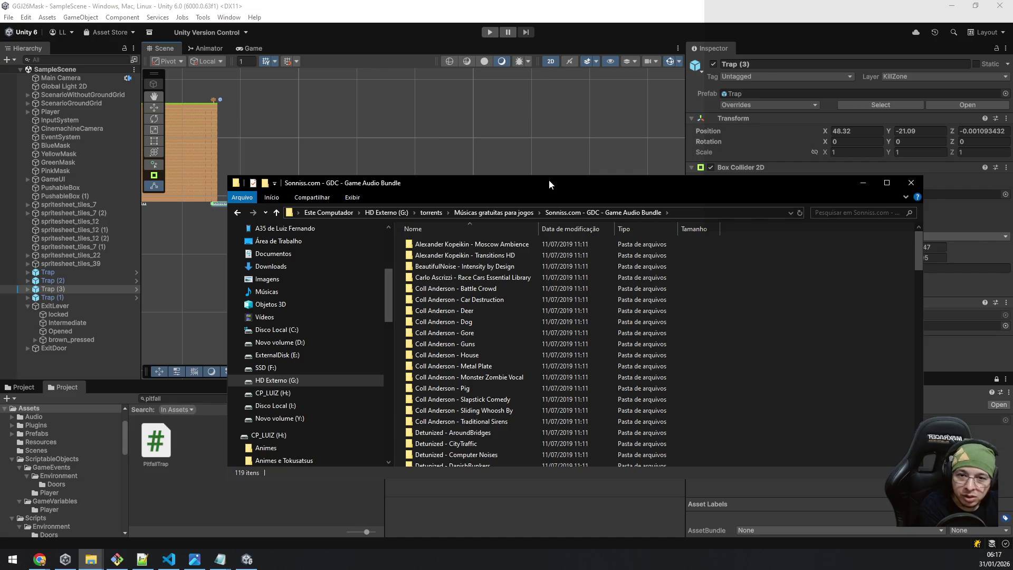
double_click(549, 183)
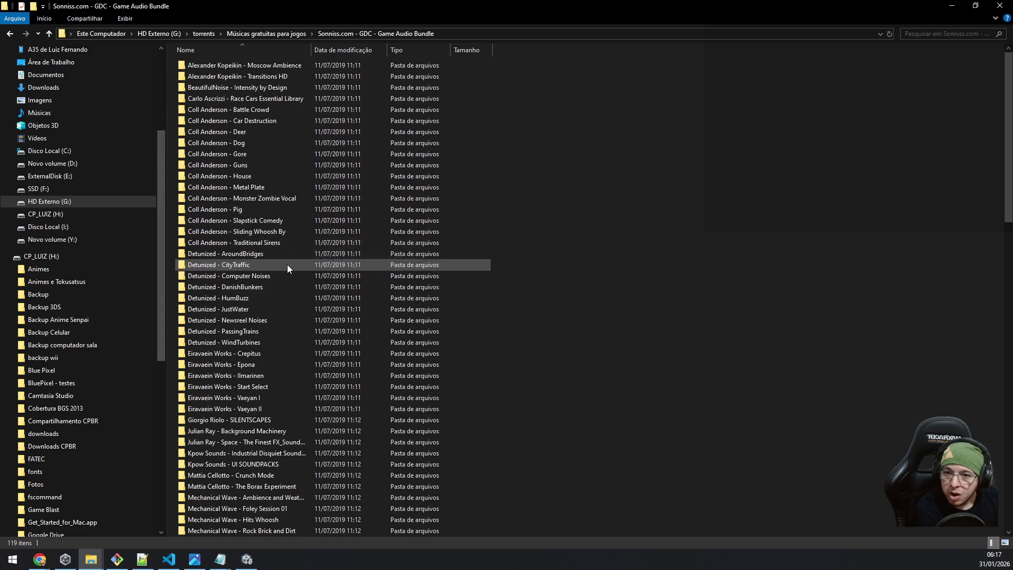
Step: Duplicate the Eiravaein Works - Ilmarinen folder and switch the view to large icons
left_click(331, 378)
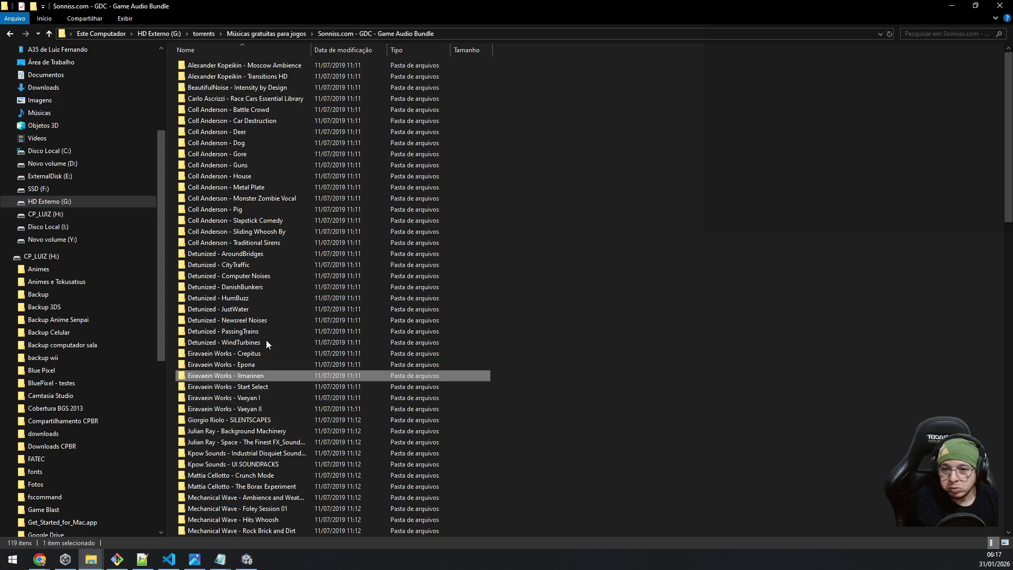
key("ctrl+shift+4")
key("ctrl+v")
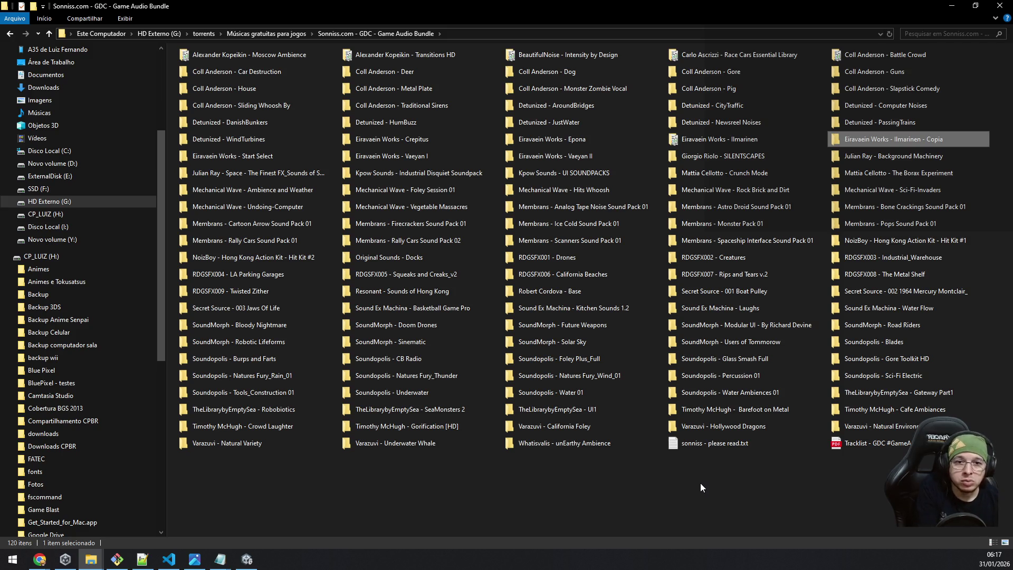
key("ctrl+shift+3")
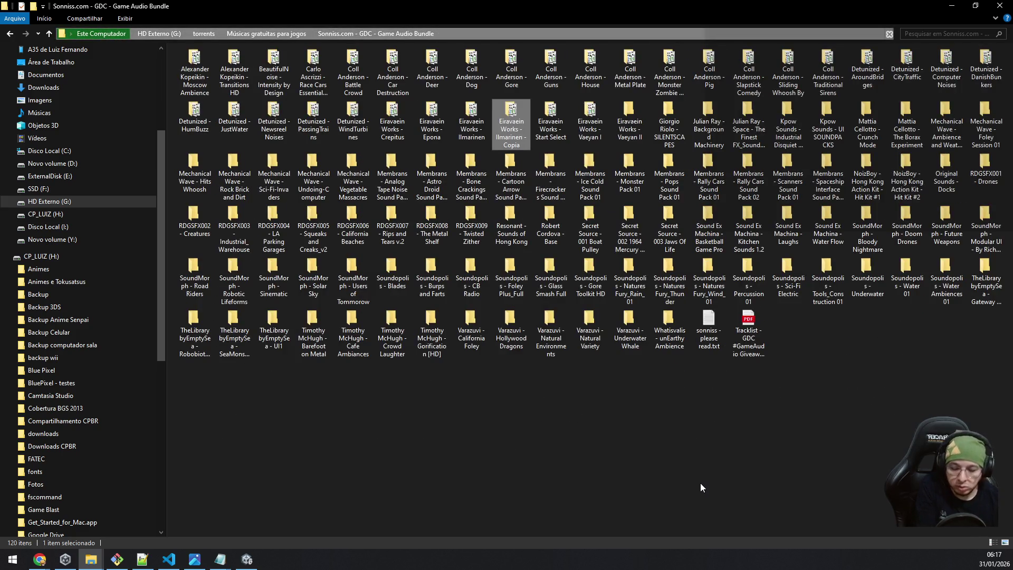
key("ctrl+shift+2")
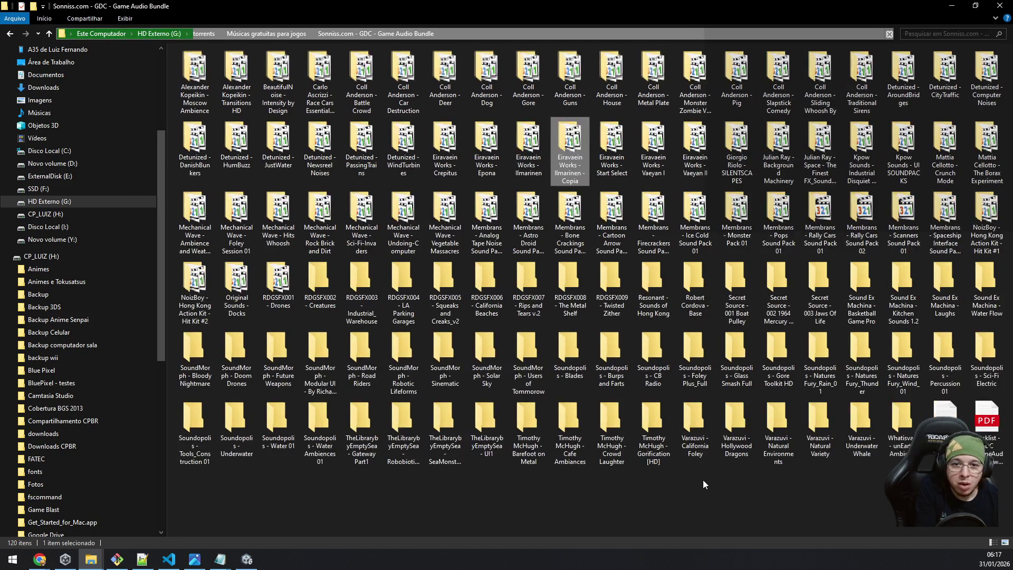
scroll(720, 451, "up", 2, "ctrl")
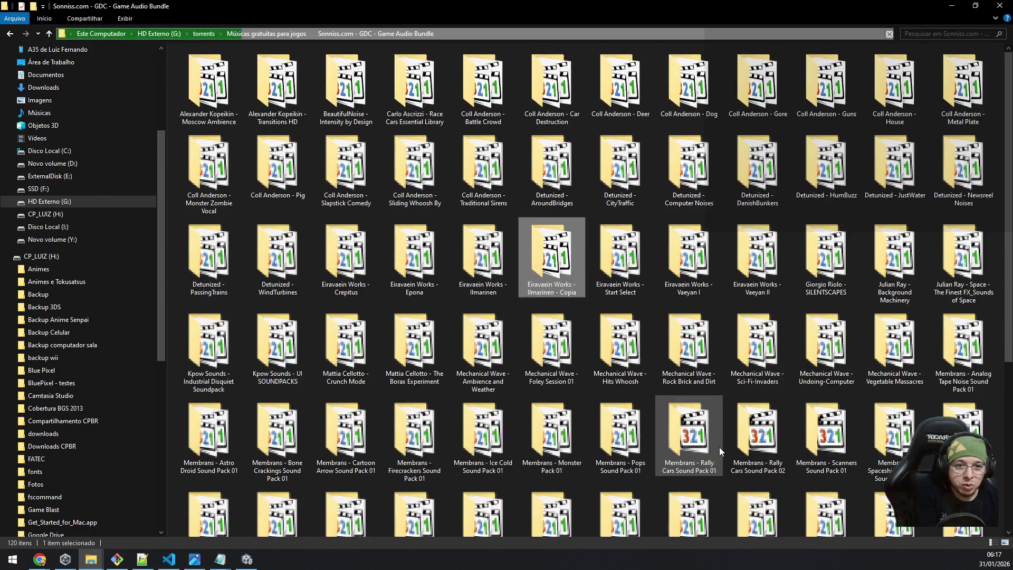
scroll(719, 448, "up", 1, "ctrl")
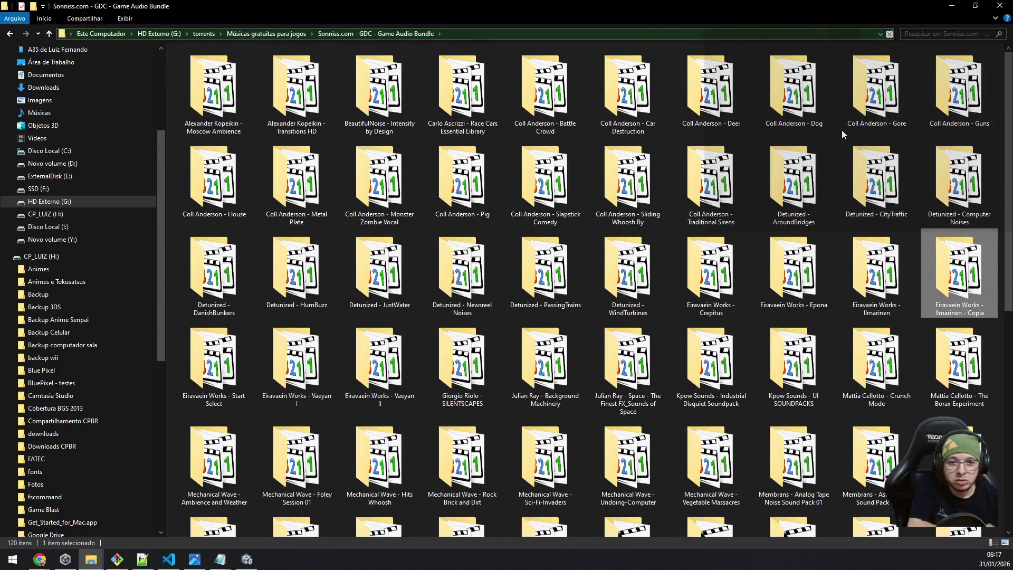
mouse_move(840, 127)
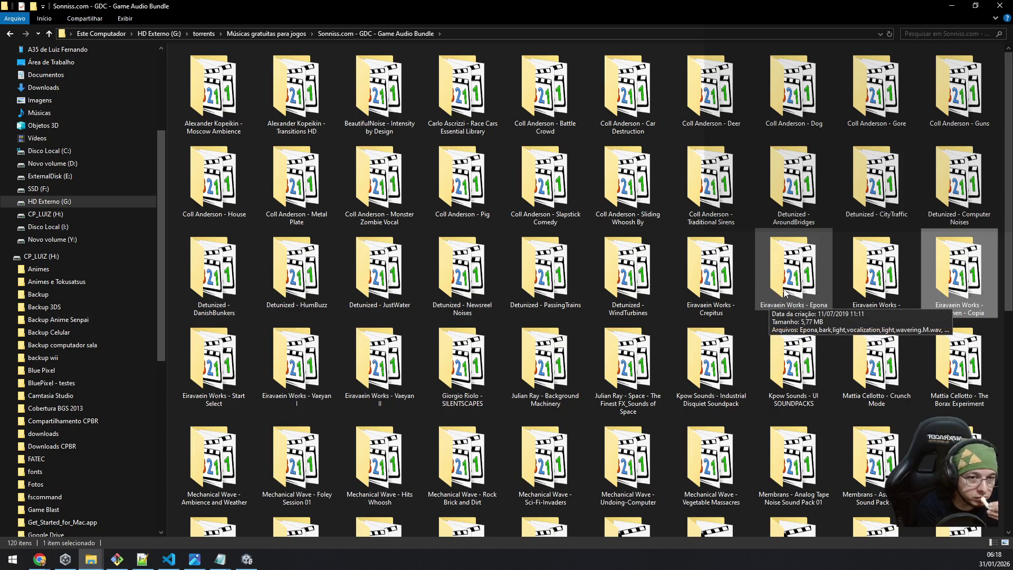
double_click(784, 290)
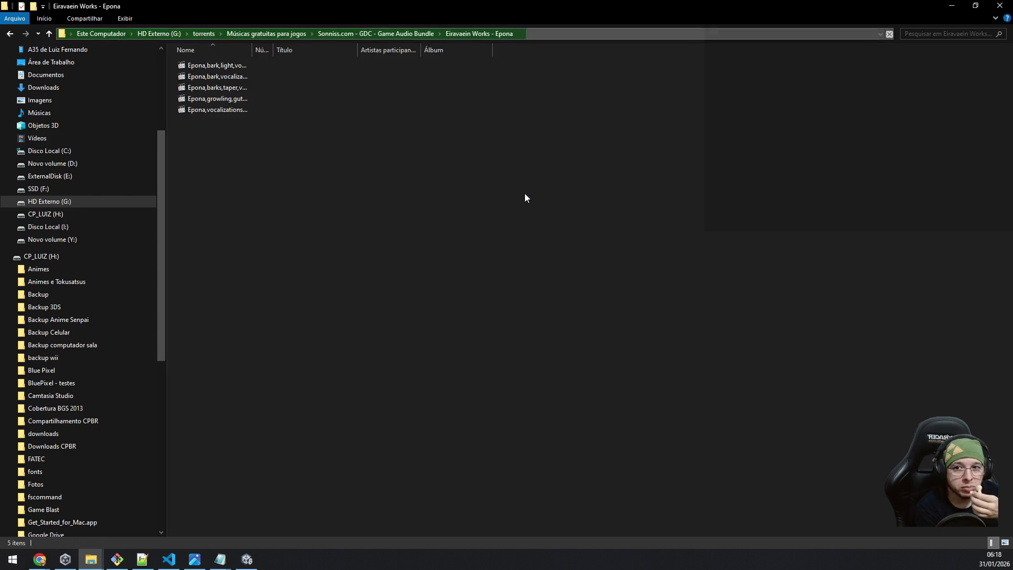
left_click(326, 98)
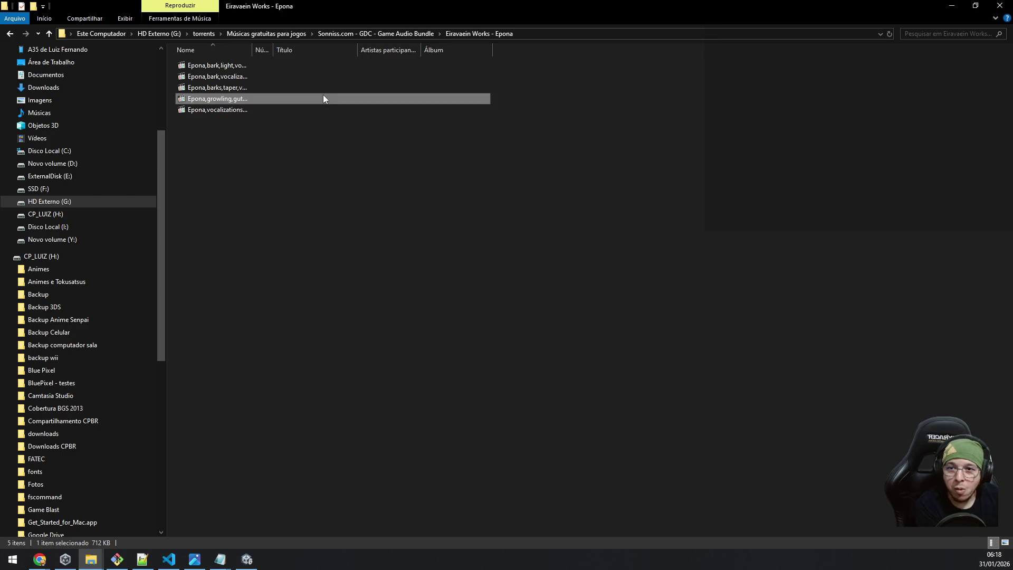
key("Up")
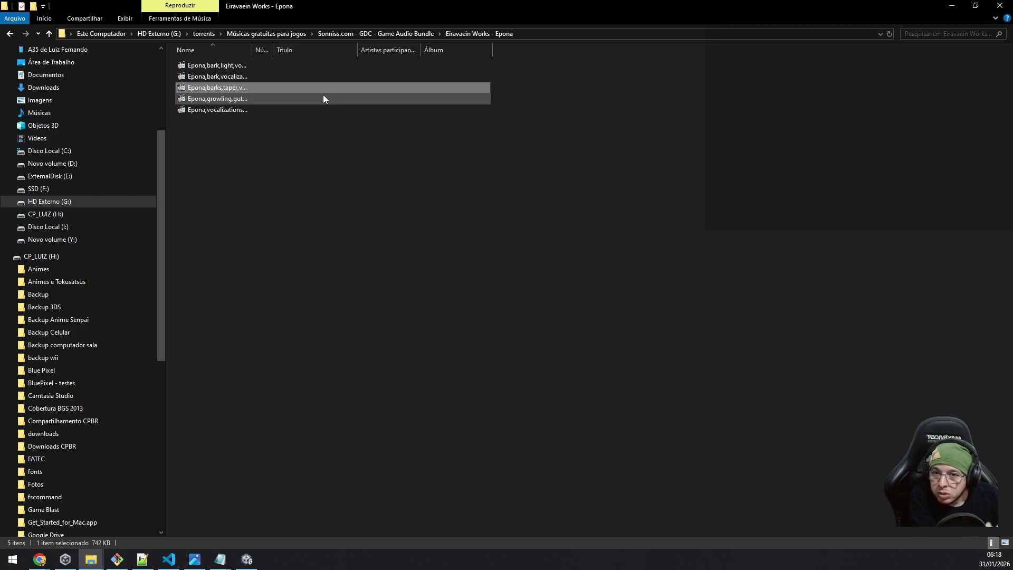
key("Up")
key("Up")
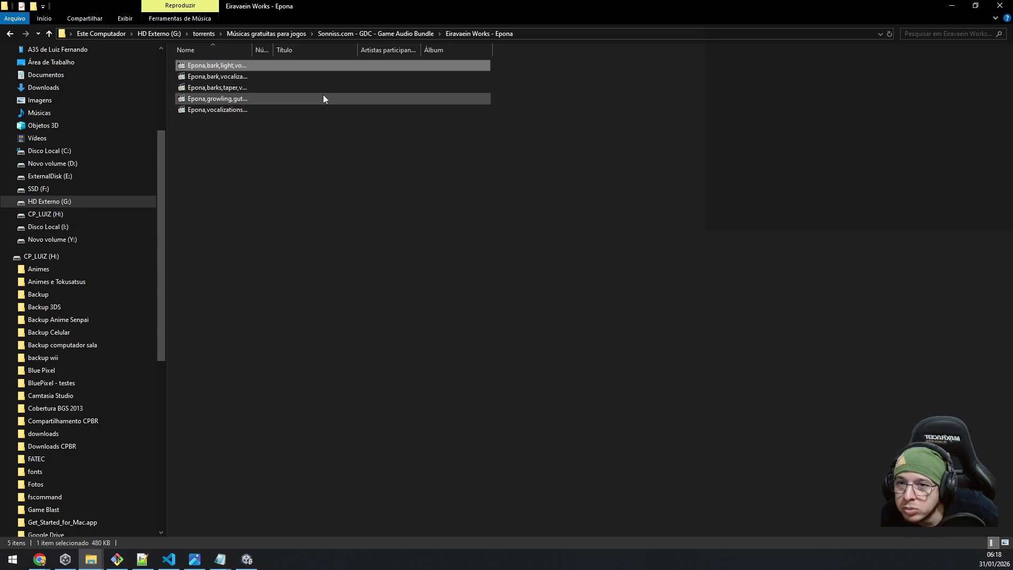
key("Down")
key("Down")
key("Down")
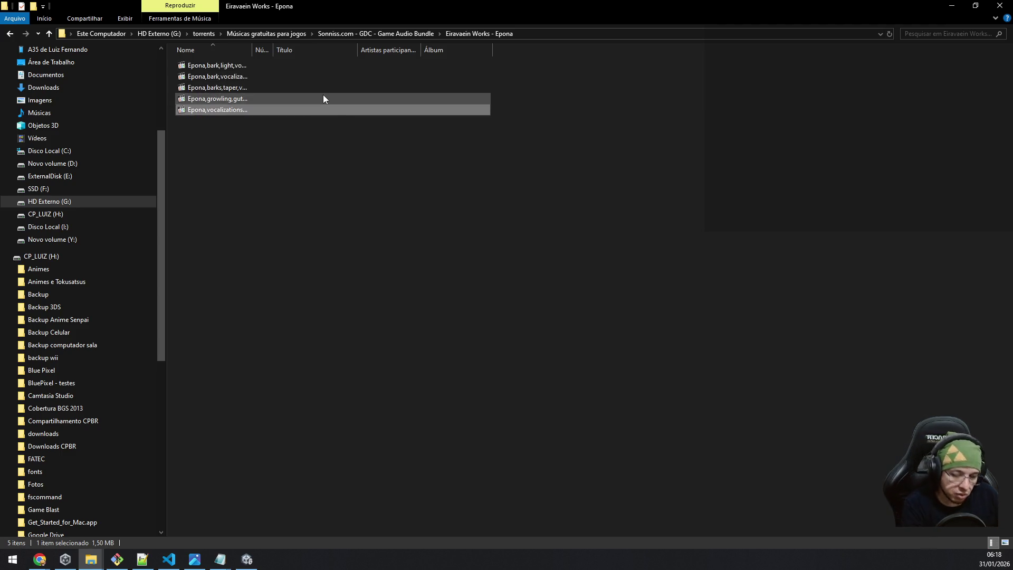
key("BackSpace")
key("Down")
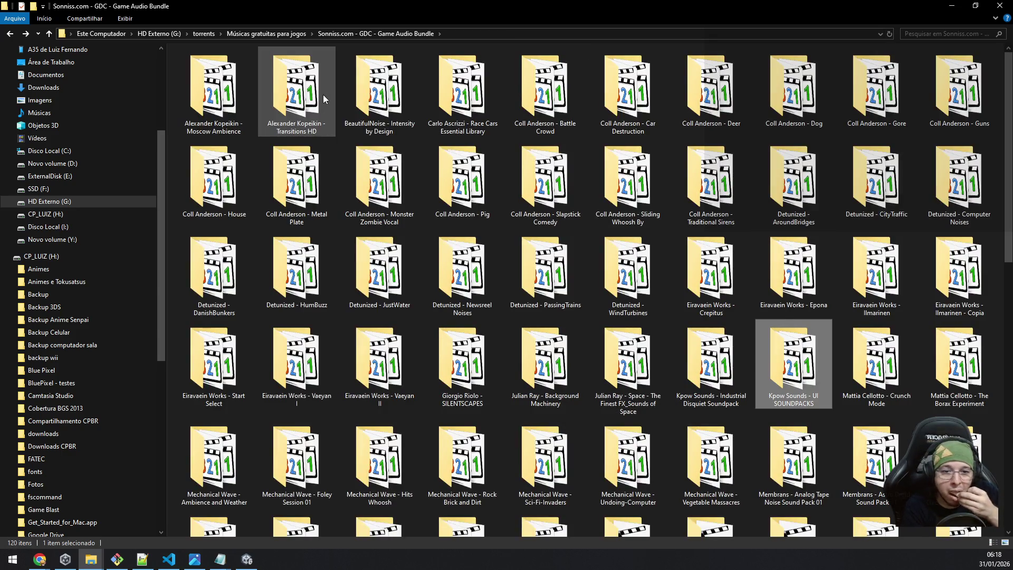
key("Up")
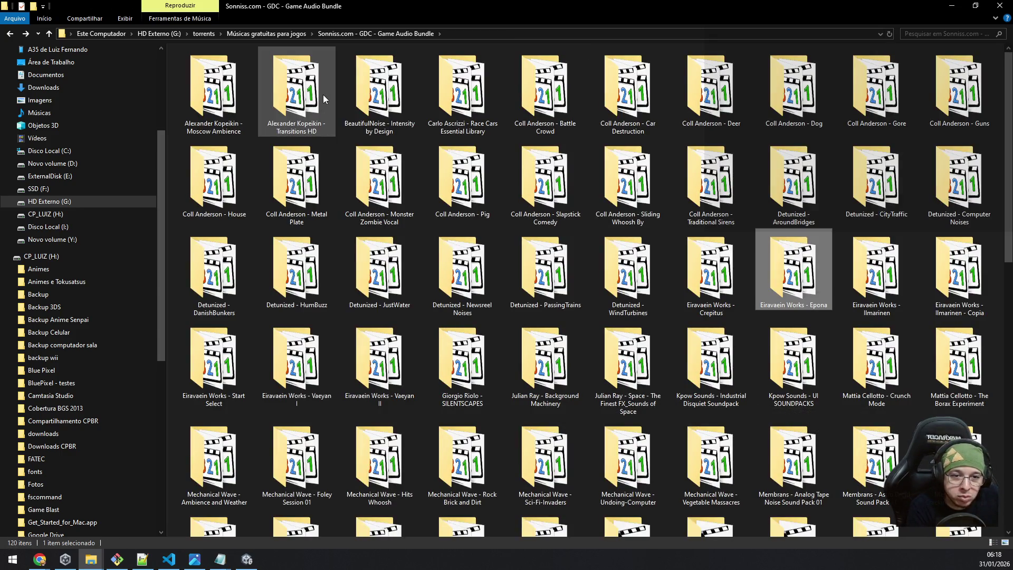
key("Down")
key("Left")
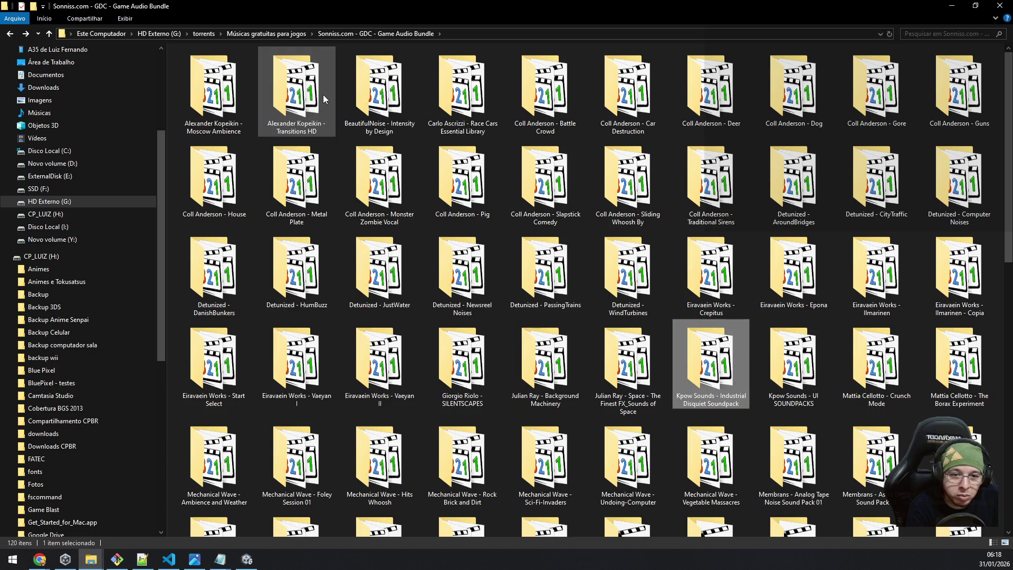
key("Left")
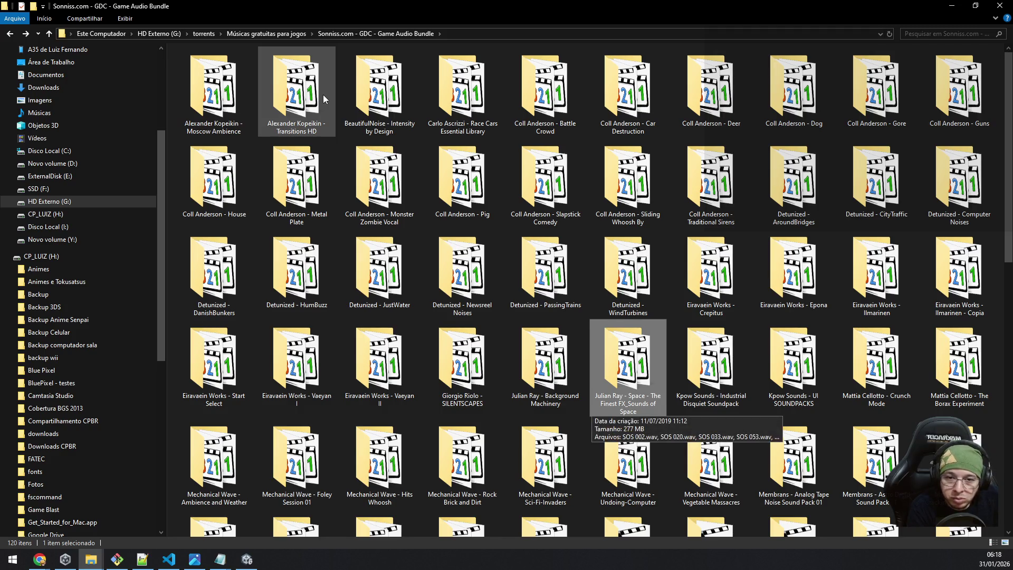
key("Left")
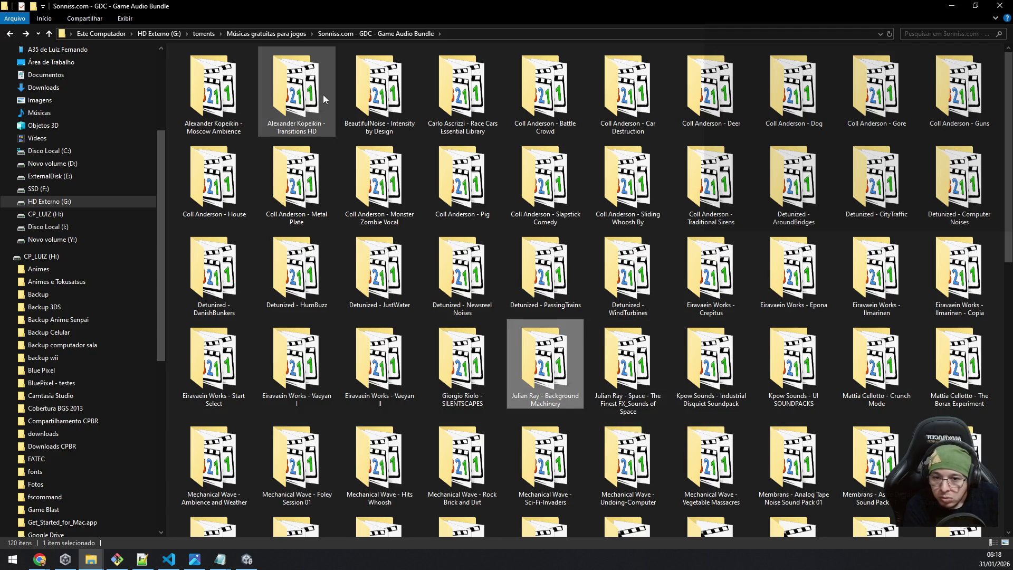
key("Left")
key("Left")
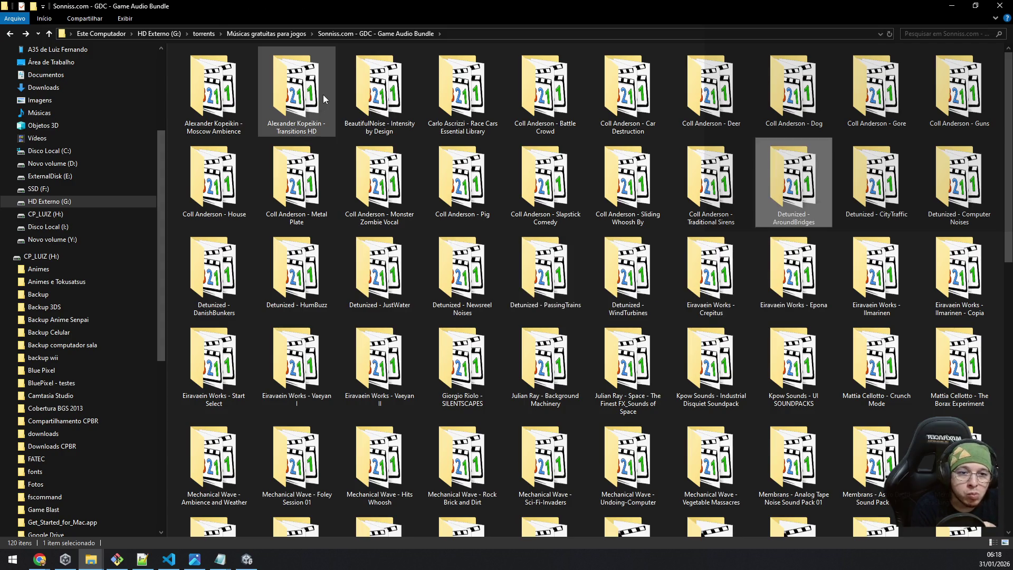
key("Right")
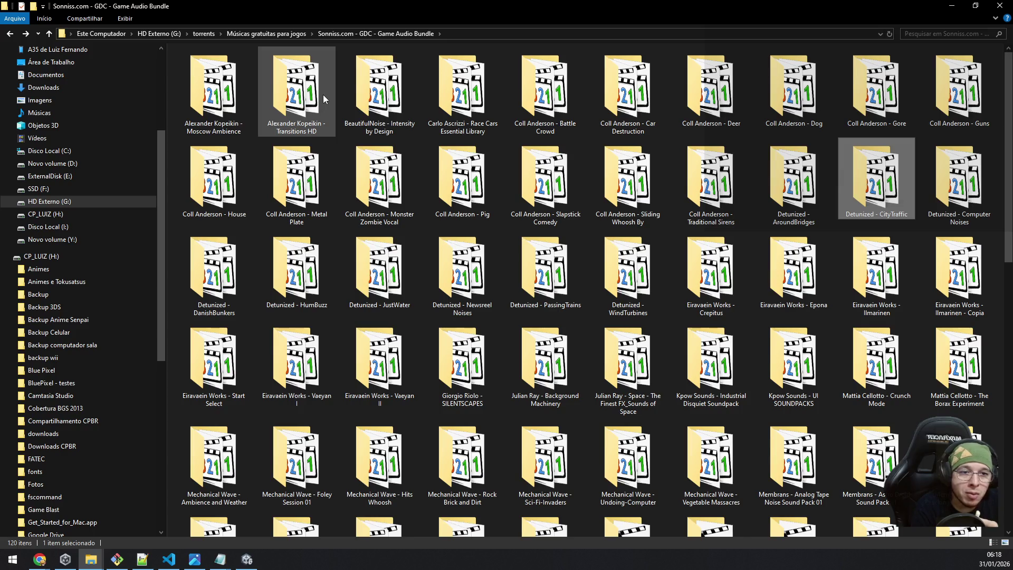
key("Up")
key("Left")
key("Left")
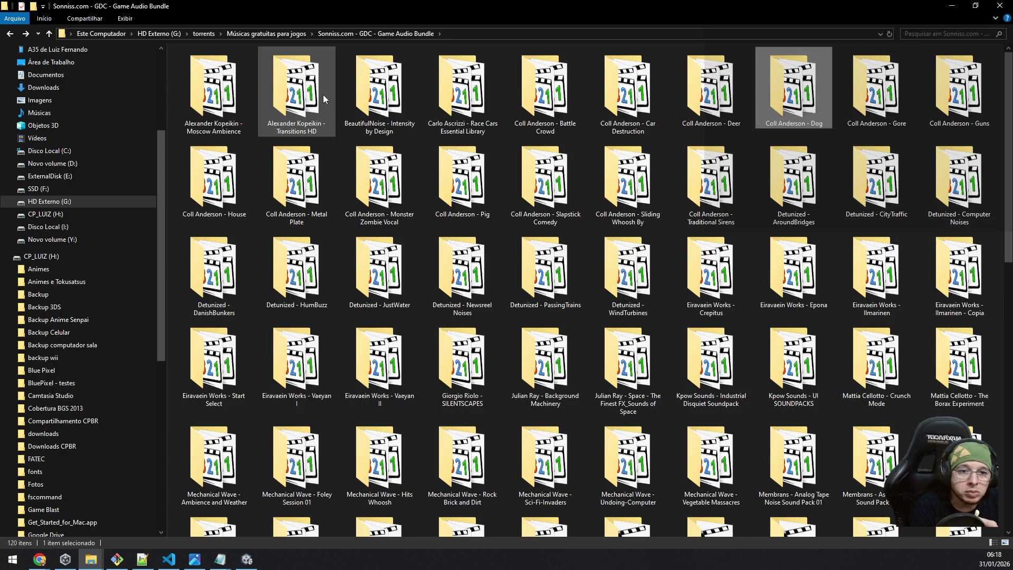
key("Left")
key("Left")
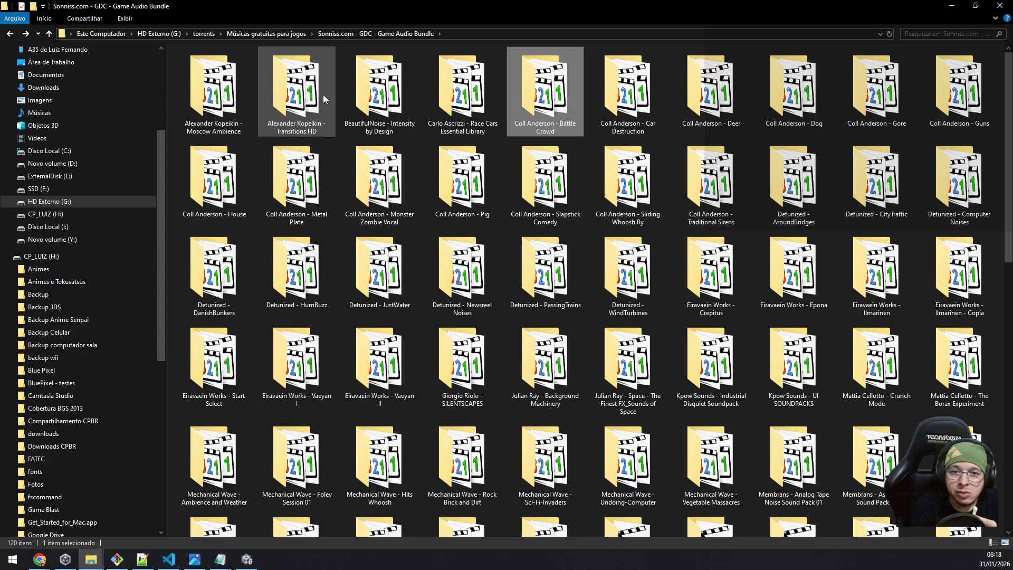
key("Left")
key("Left")
key("Left")
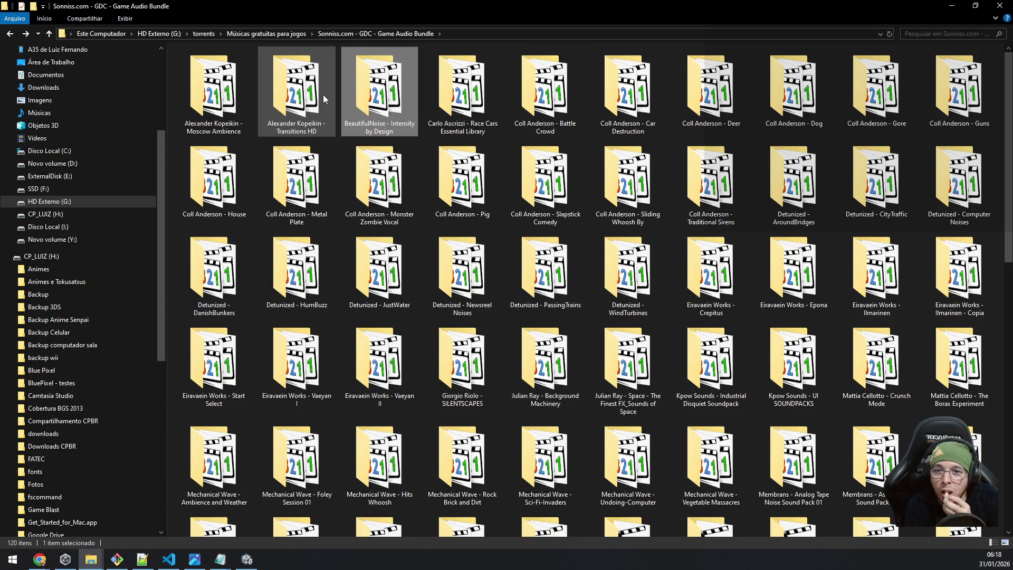
key("Left")
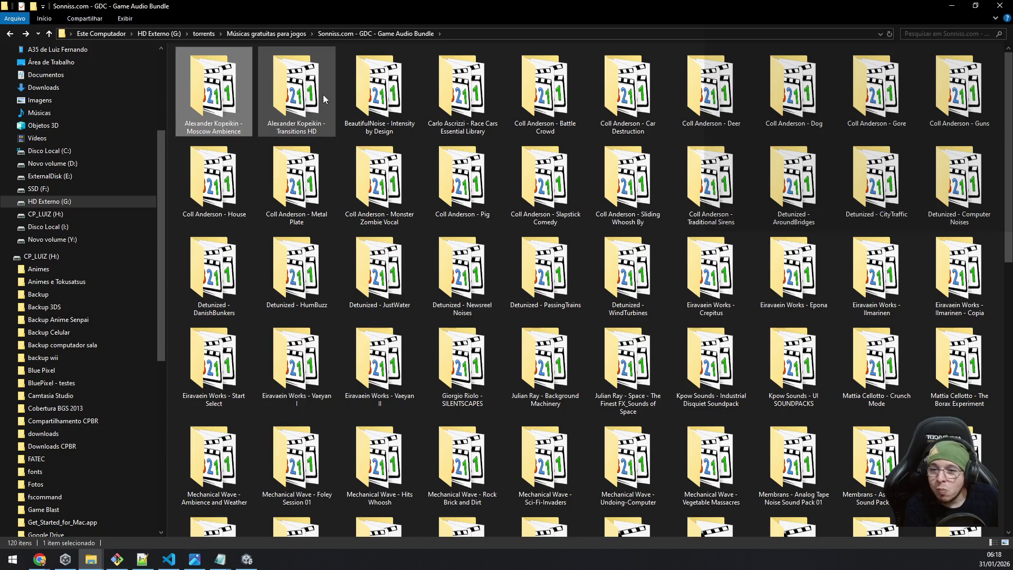
key("Down")
key("Down")
key("Down")
key("Down")
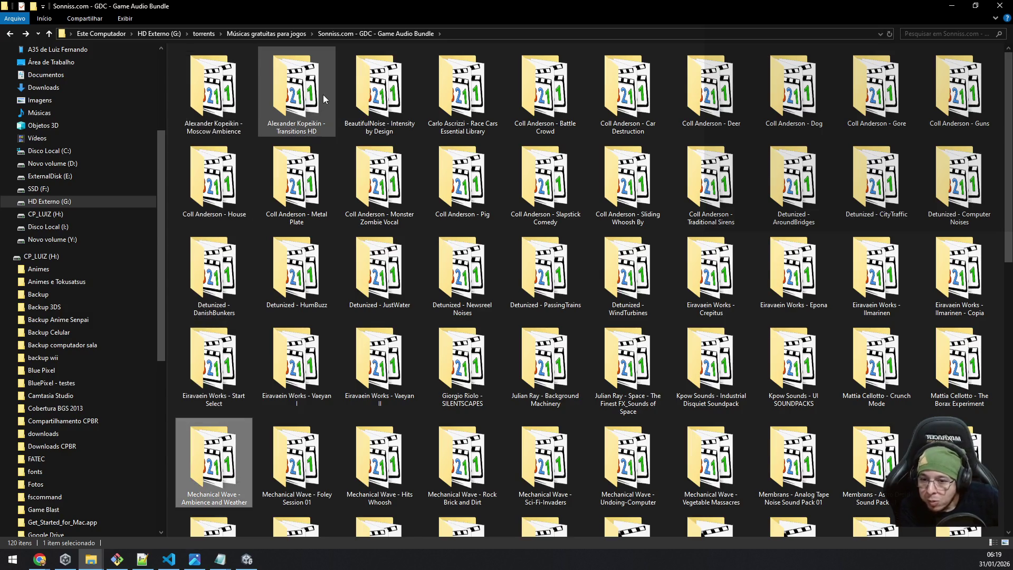
key("Right")
key("Right")
key("Right")
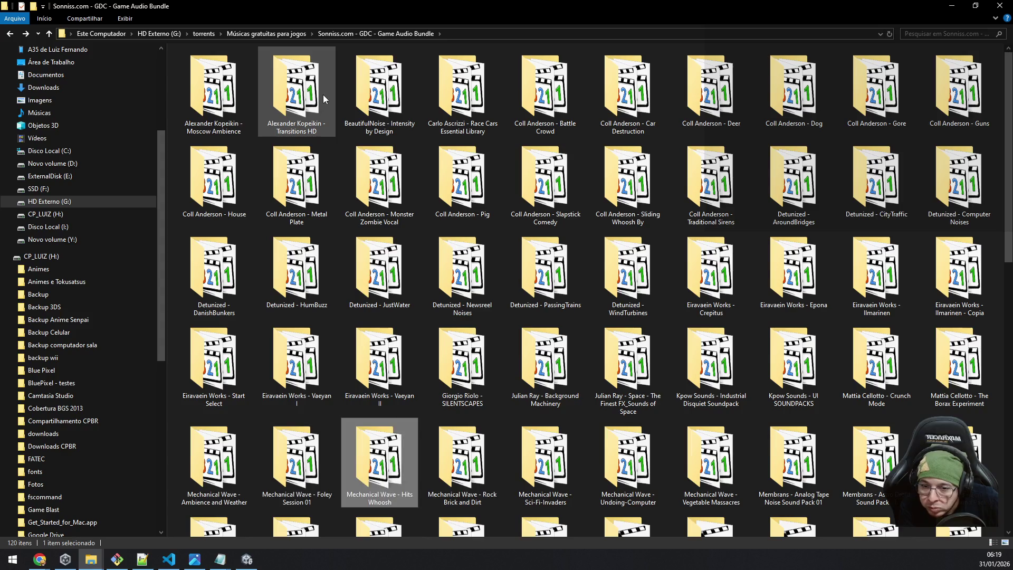
key("Right")
key("Right")
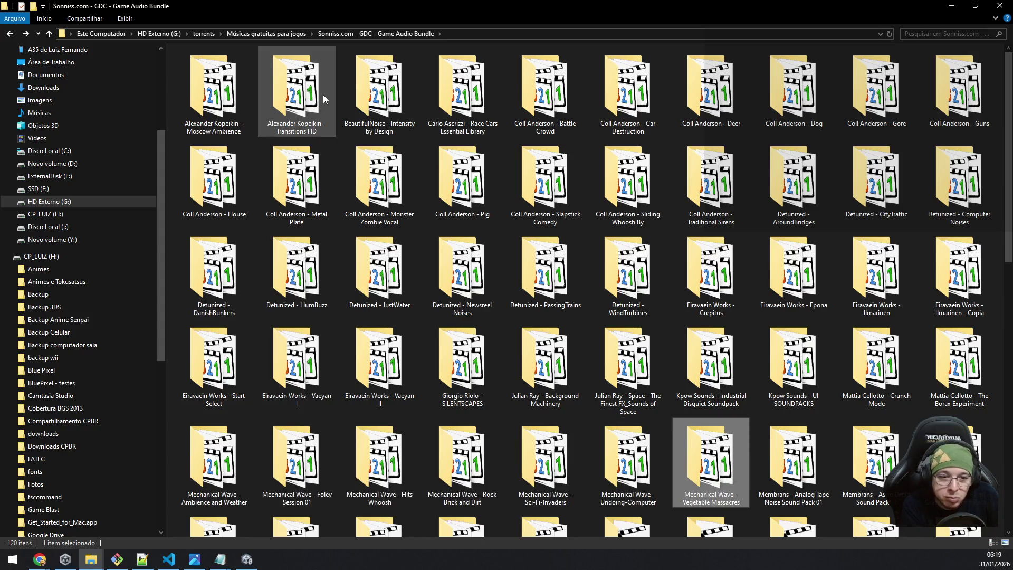
key("Right")
key("Right")
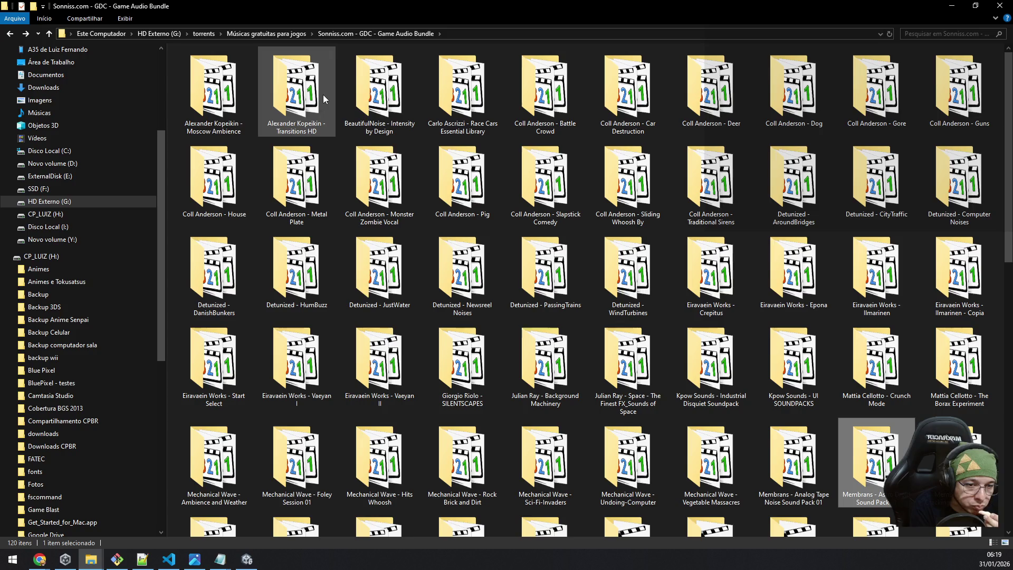
key("Right")
key("Down")
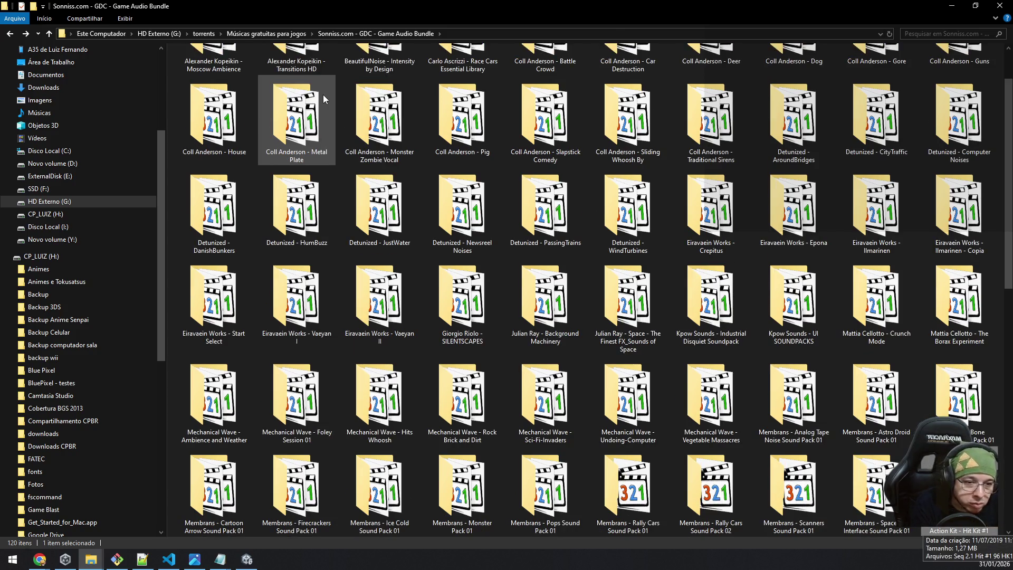
scroll(325, 99, "down", 1)
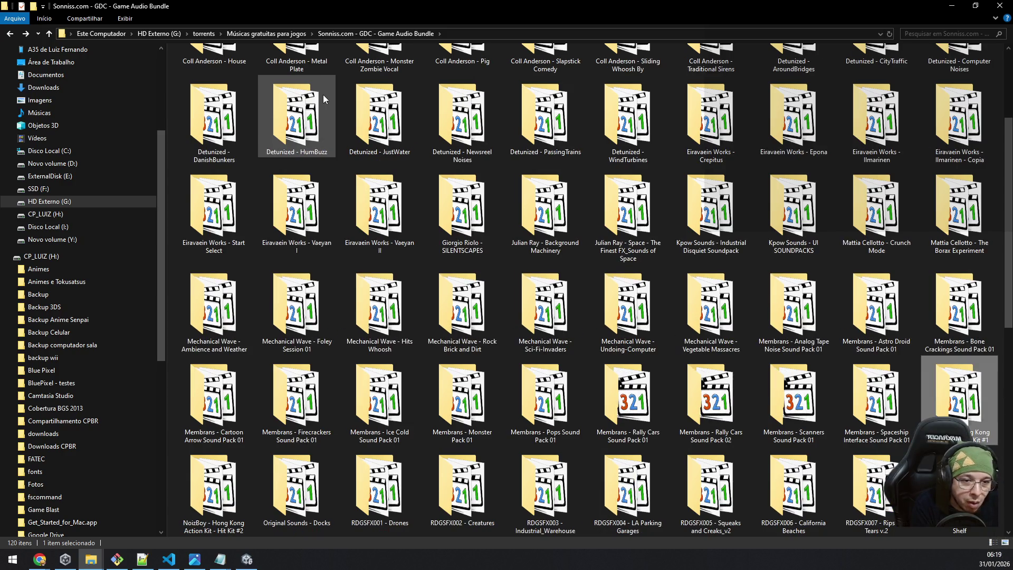
key("Left")
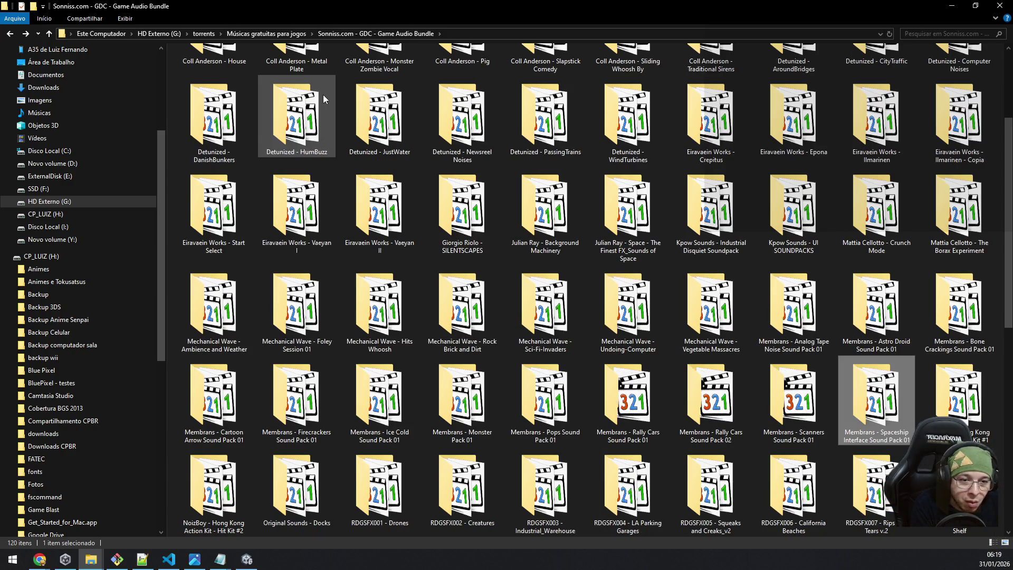
key("Left")
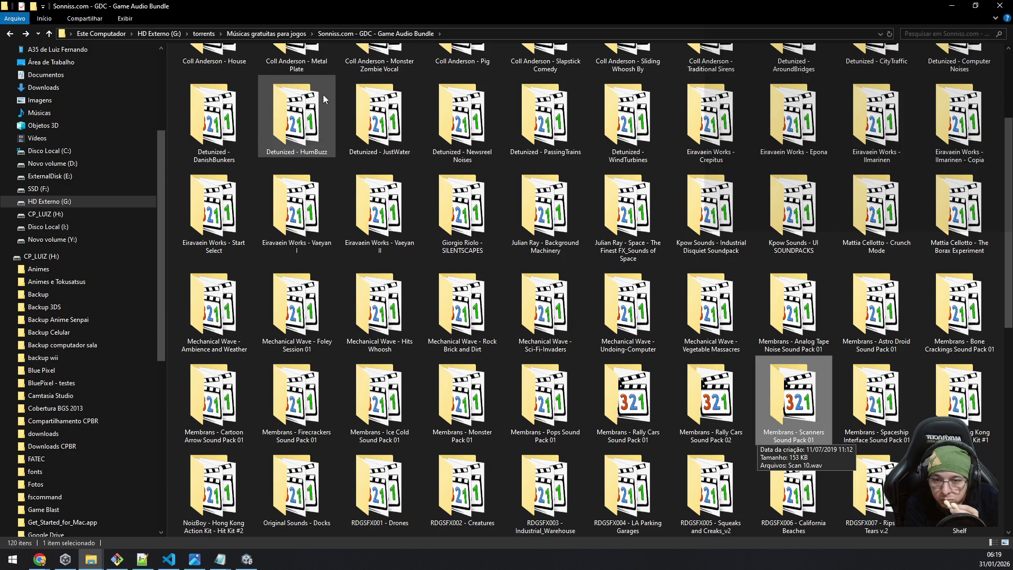
key("Left")
key("Left")
key("Left")
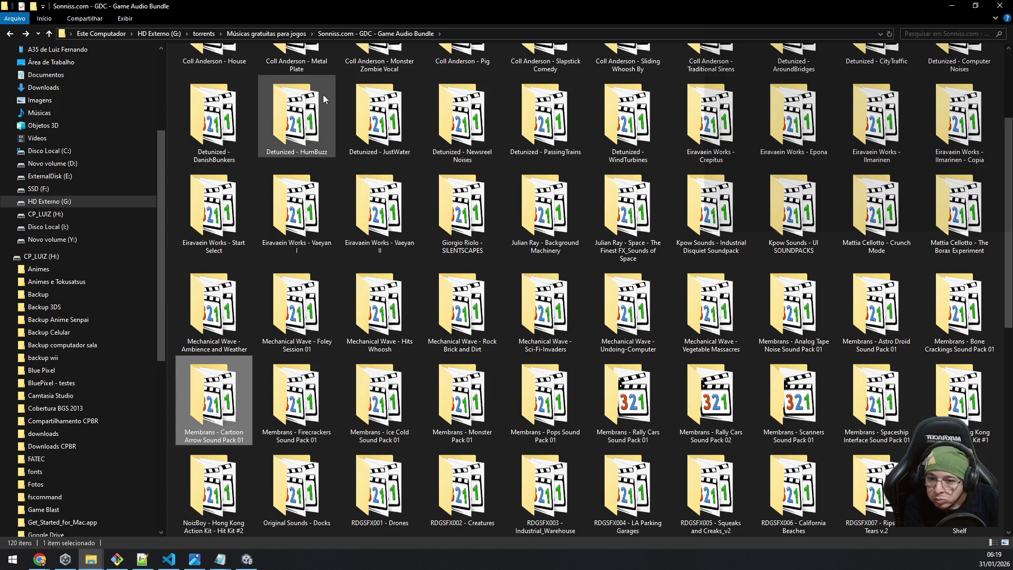
key("Down")
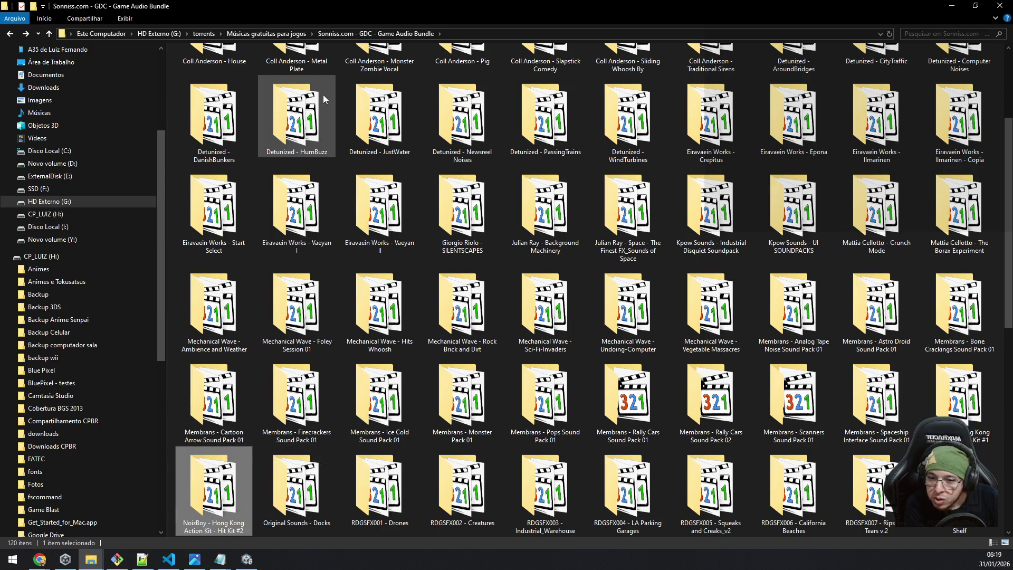
key("Up")
key("Return")
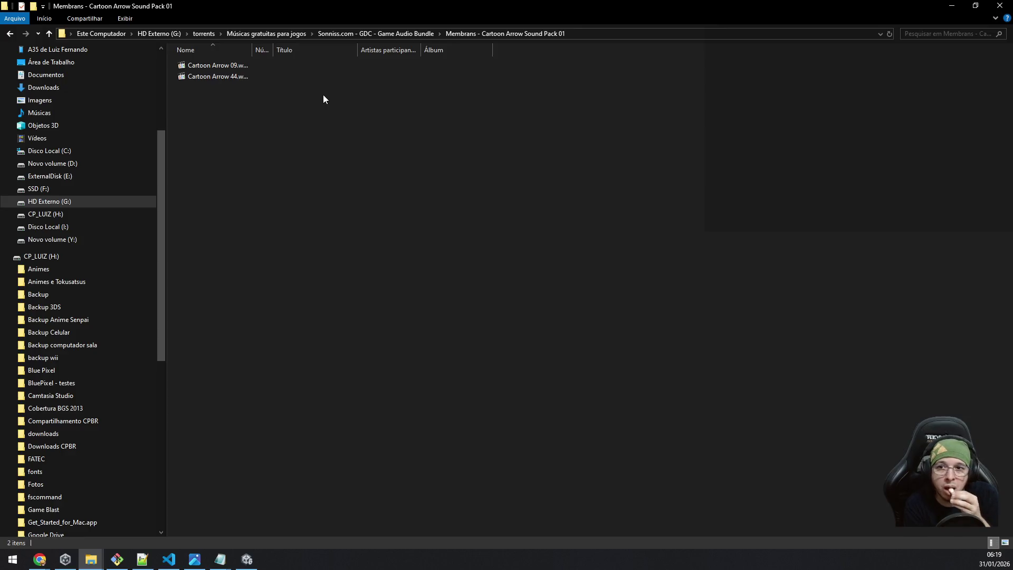
key("Down")
key("Up")
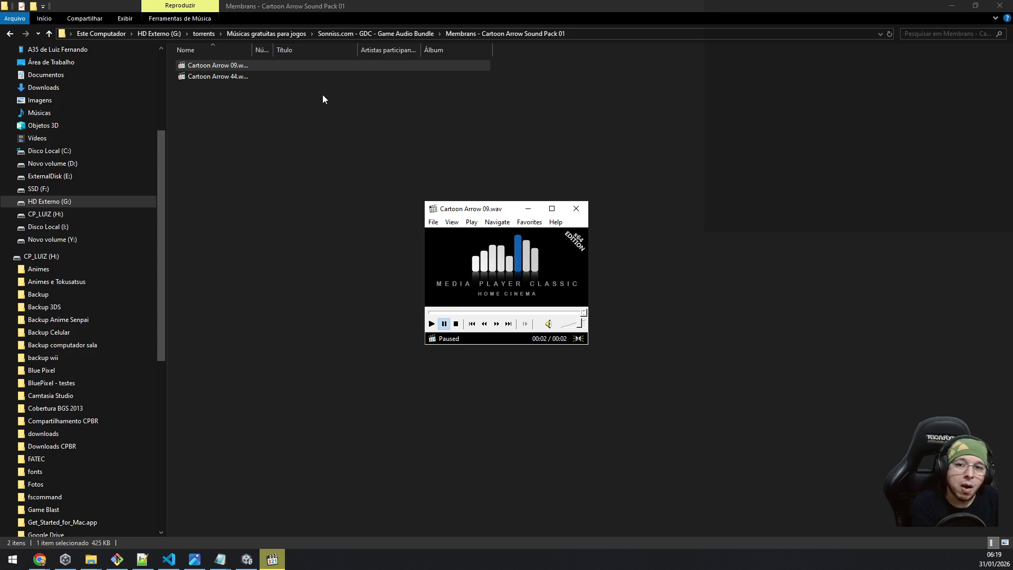
key("alt+F4")
key("BackSpace")
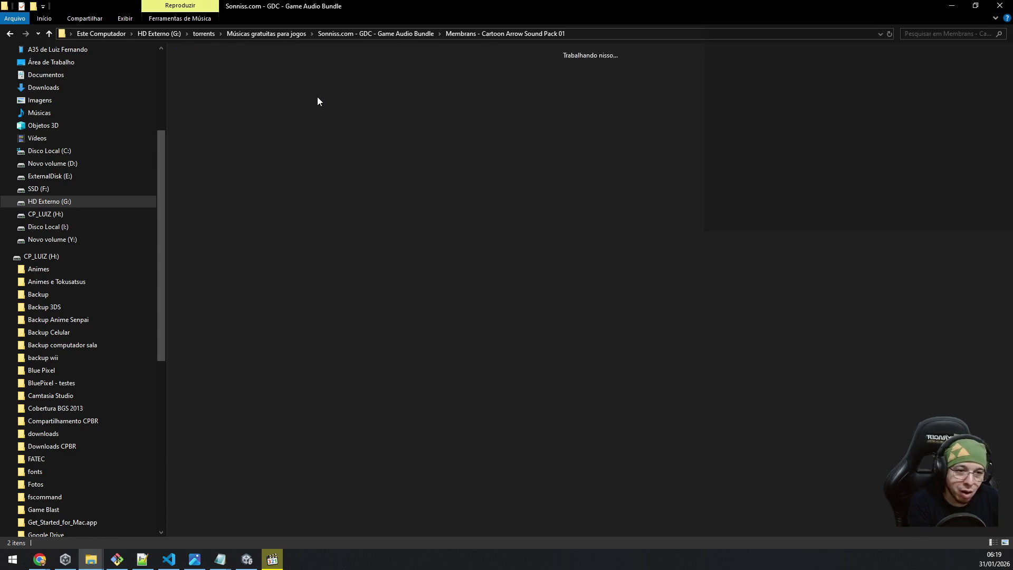
Step: Browse the bundle's folder grid from Cartoon Arrow Sound Pack 01 across the RDGSFX folders
key("Down")
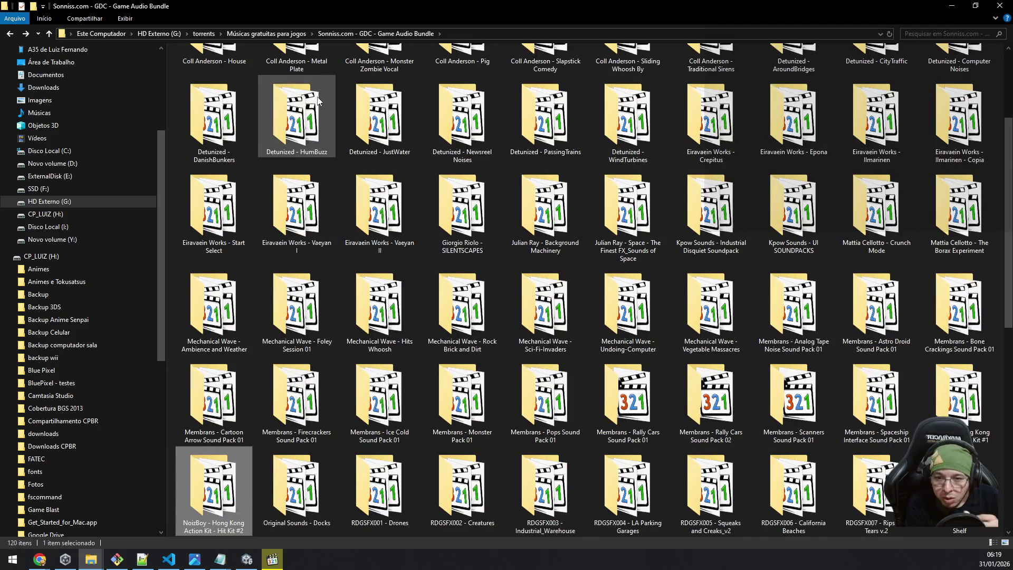
key("Up")
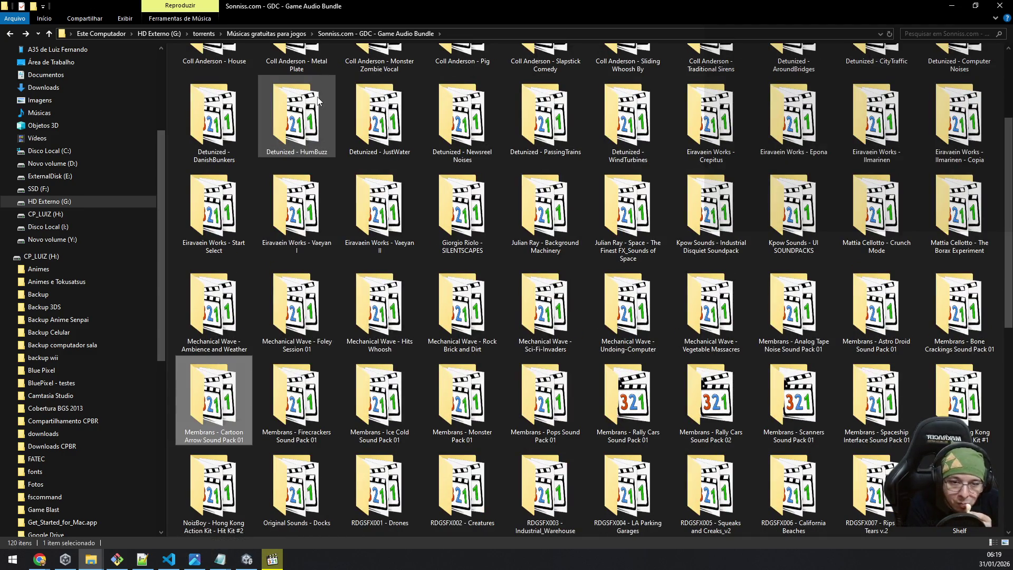
key("Down")
key("Down")
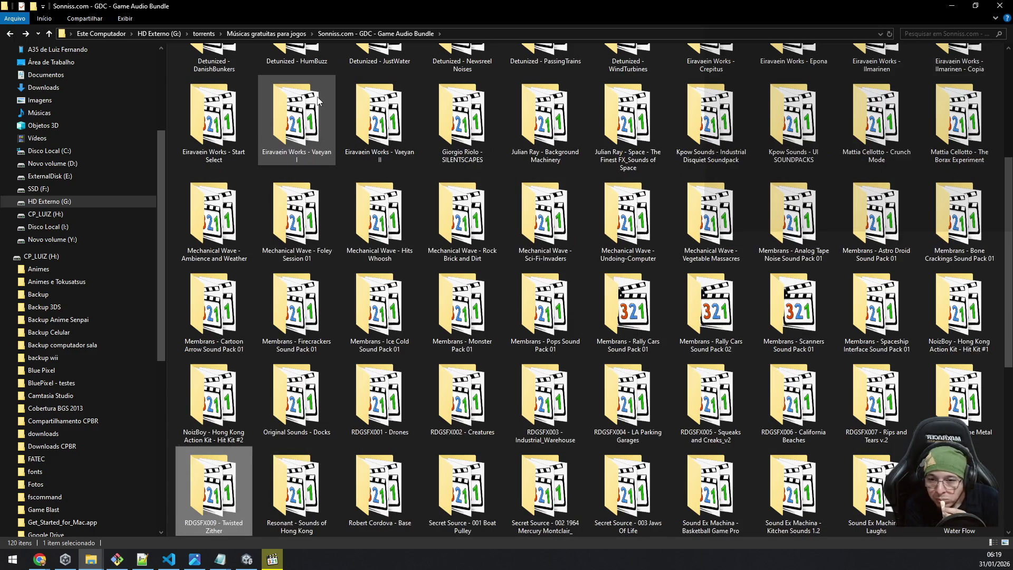
key("Up")
key("Right")
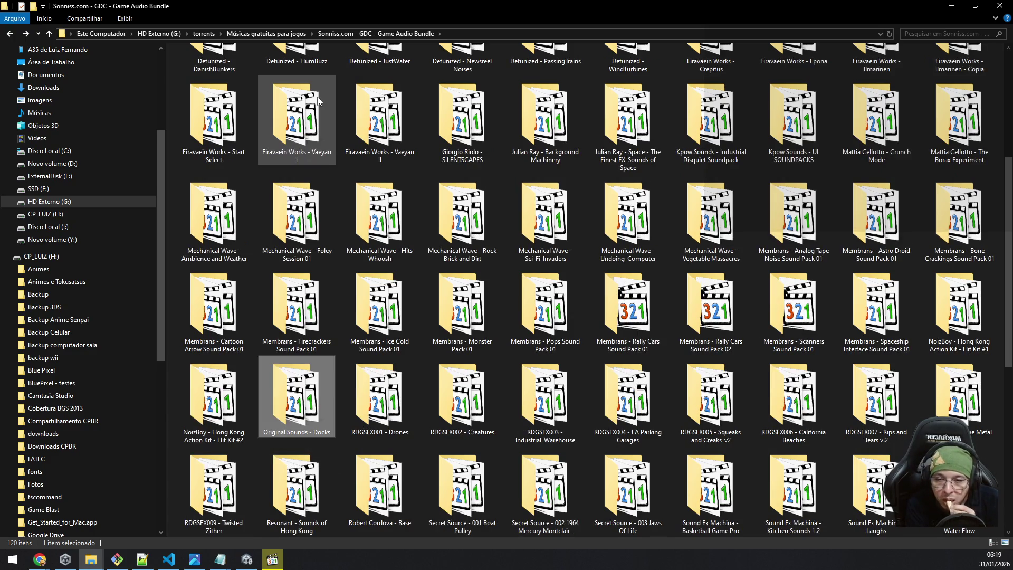
key("Right")
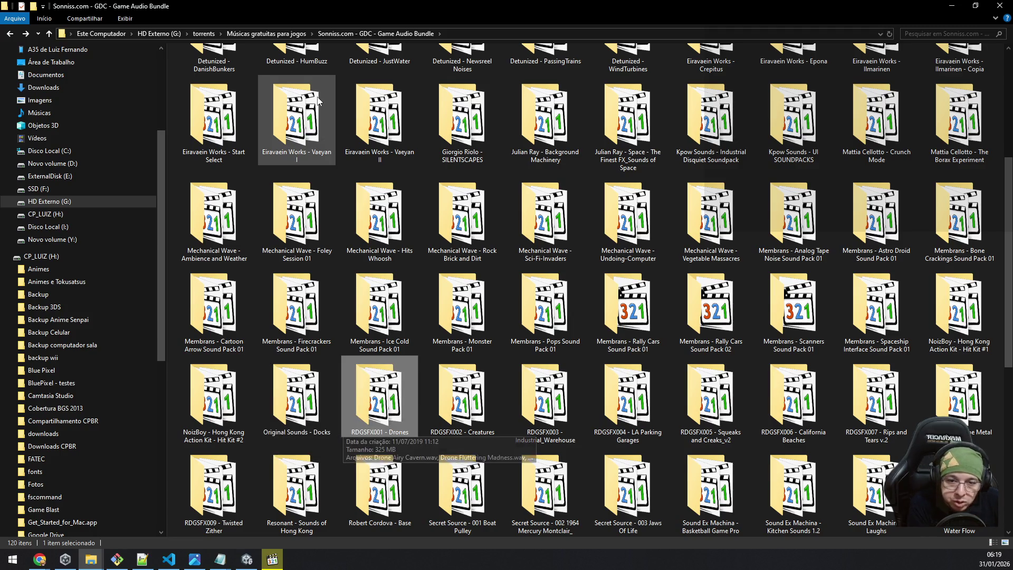
key("Right")
key("Right")
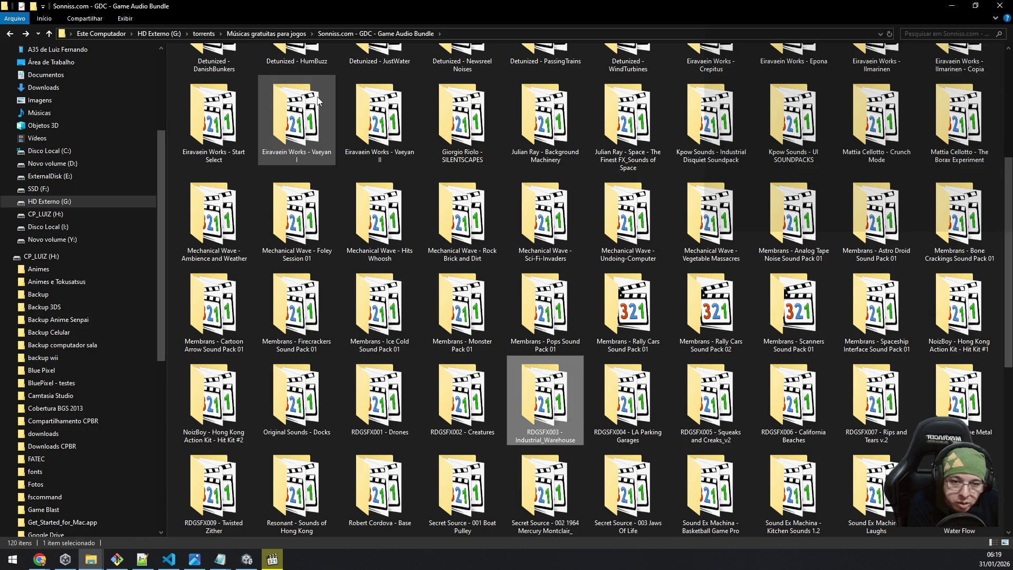
key("Right")
key("Right")
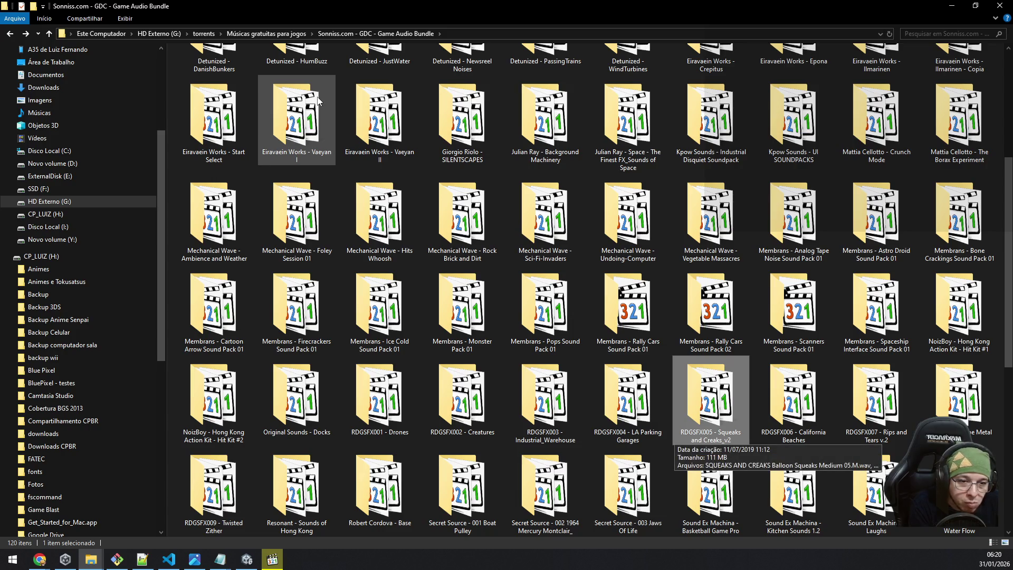
key("Right")
key("Right")
key("Right")
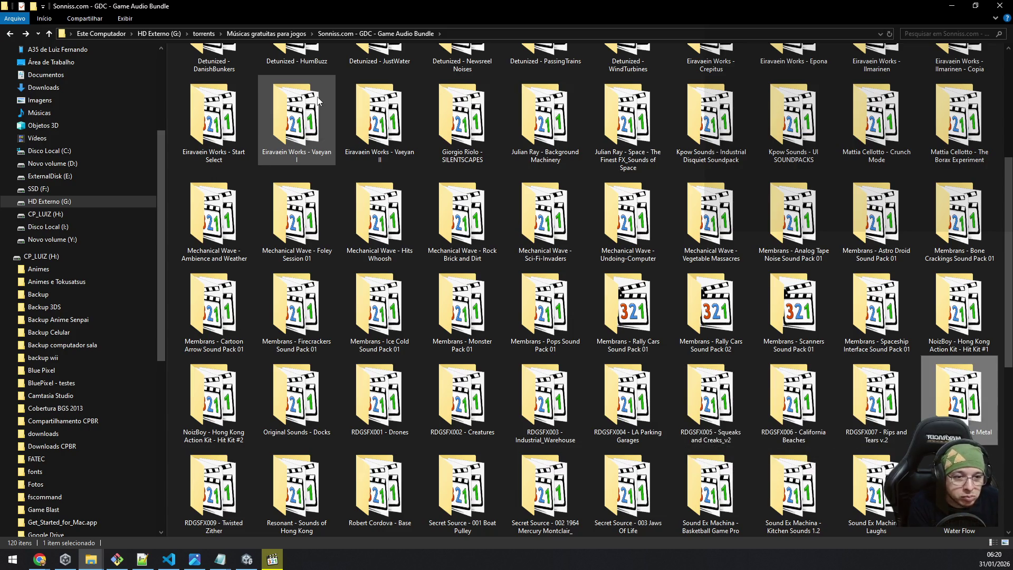
Step: Move to the Secret Source - 003 Jaws Of Life folder and open it
key("Down")
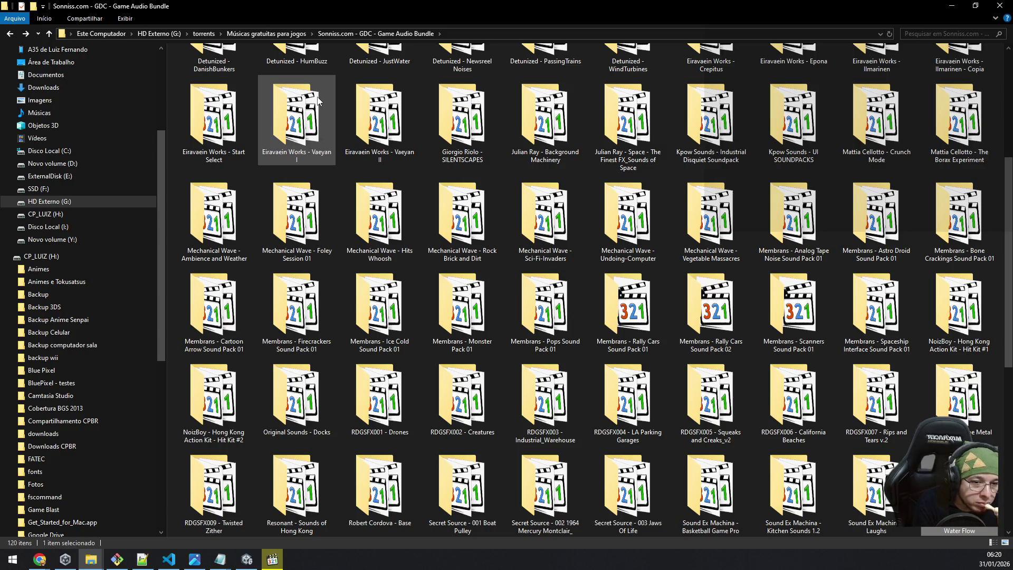
key("Down")
key("Up")
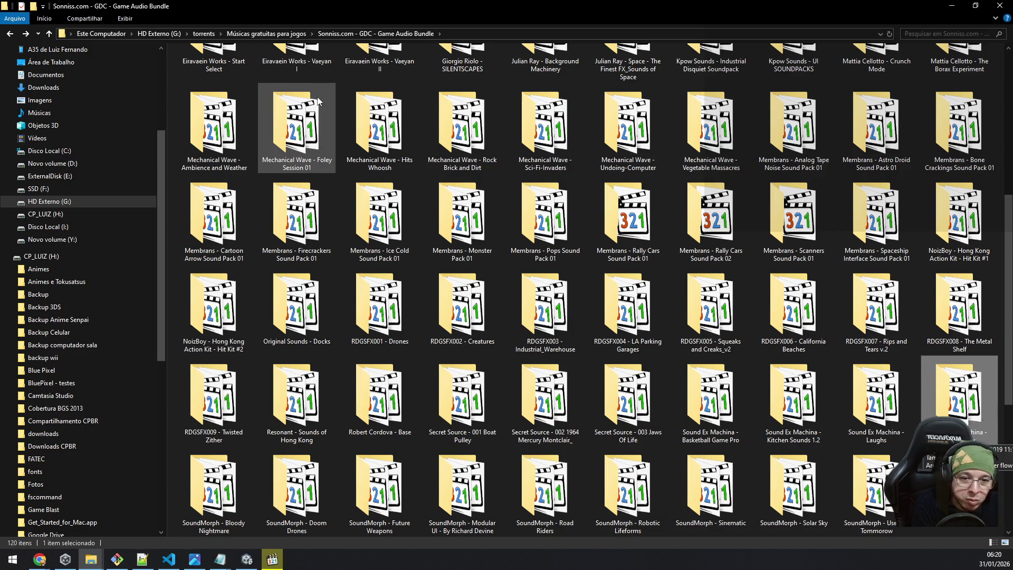
key("Left")
key("Left")
key("Left")
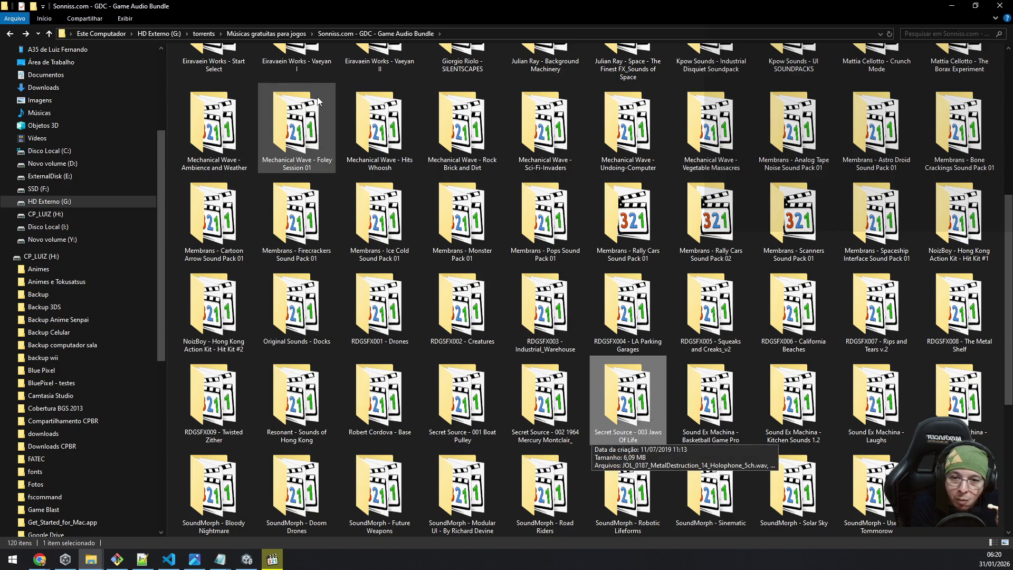
key("Right")
key("Left")
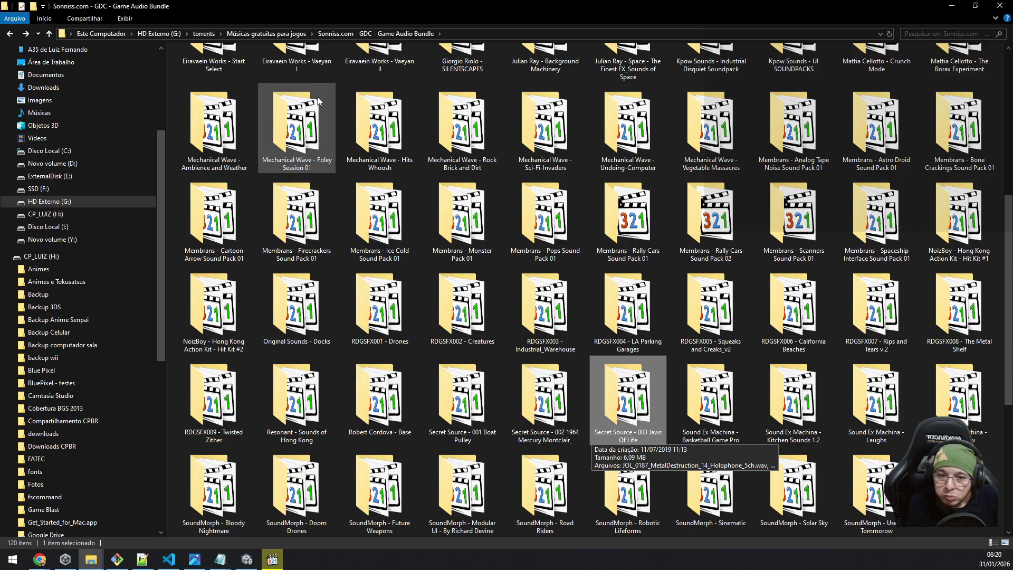
key("ctrl+shift+6")
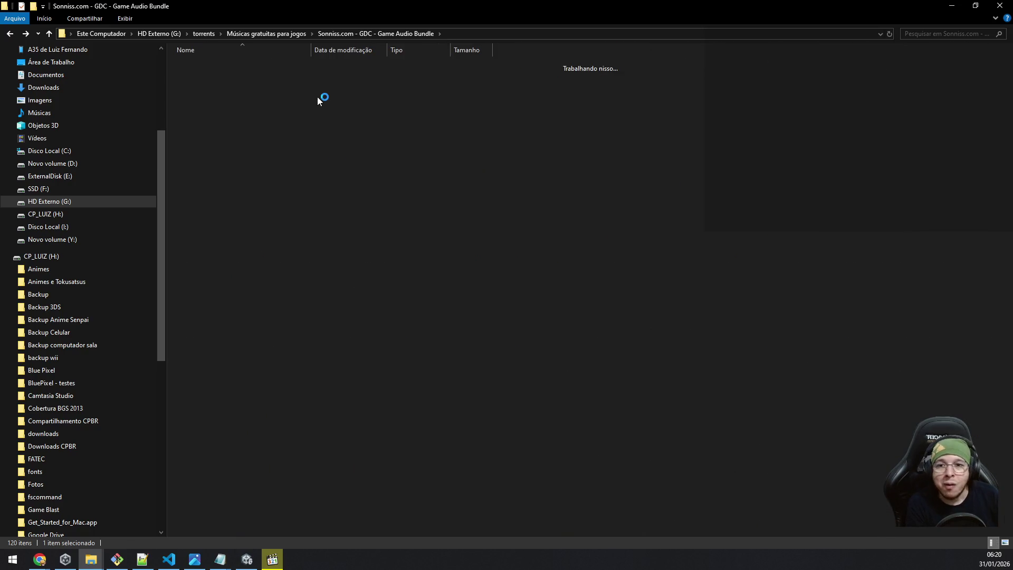
Step: Play the Secret Source - 003 Jaws Of Life clips in Media Player Classic, then return to the GDC bundle folder
key("Down")
key("Up")
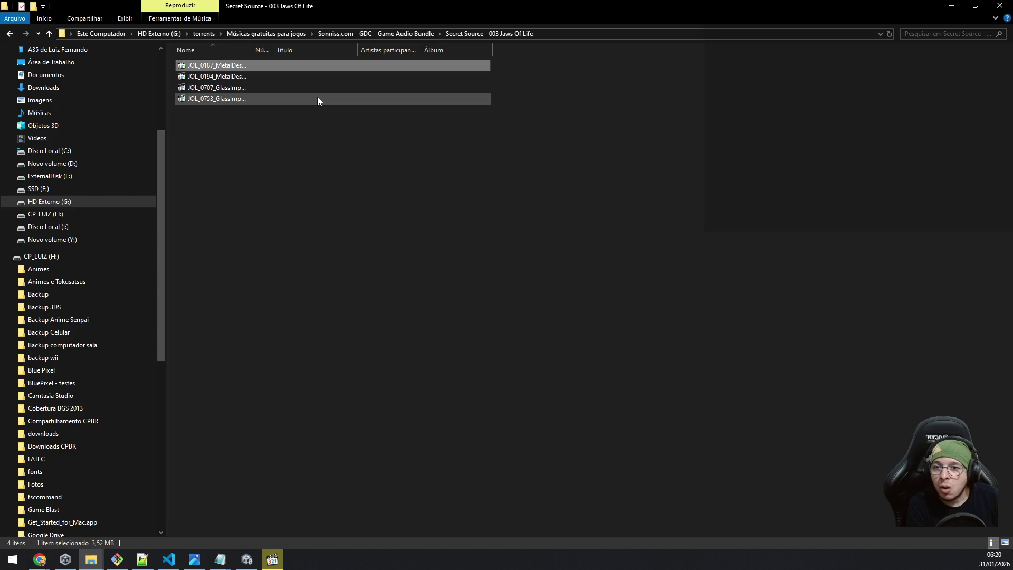
key("Down")
key("Down")
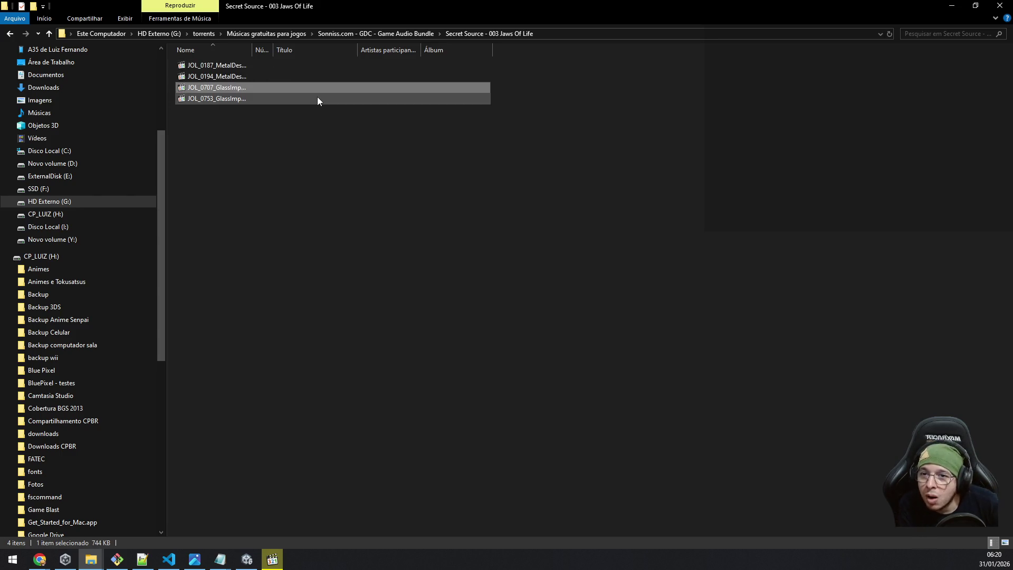
key("Up")
key("Up")
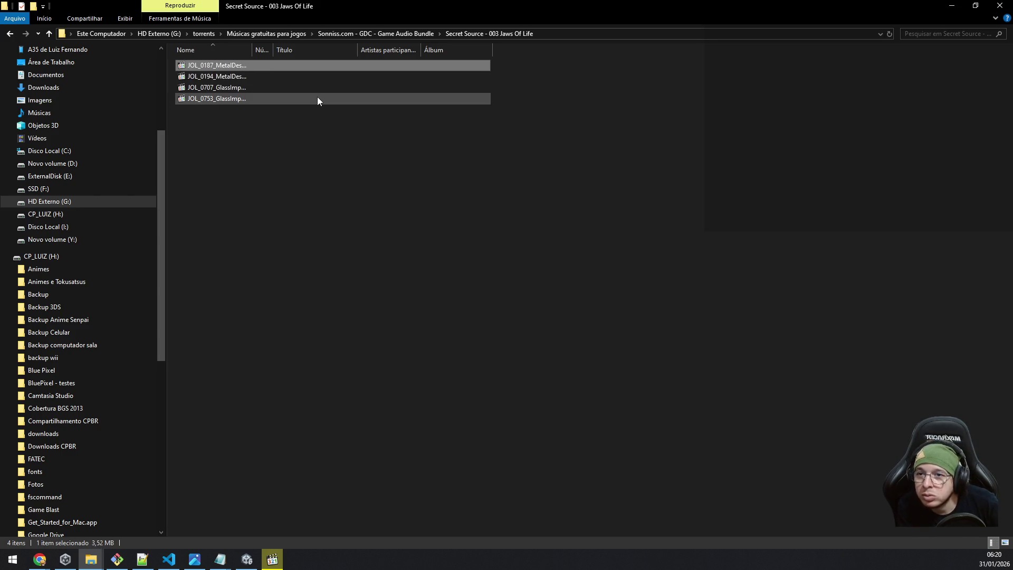
key("Return")
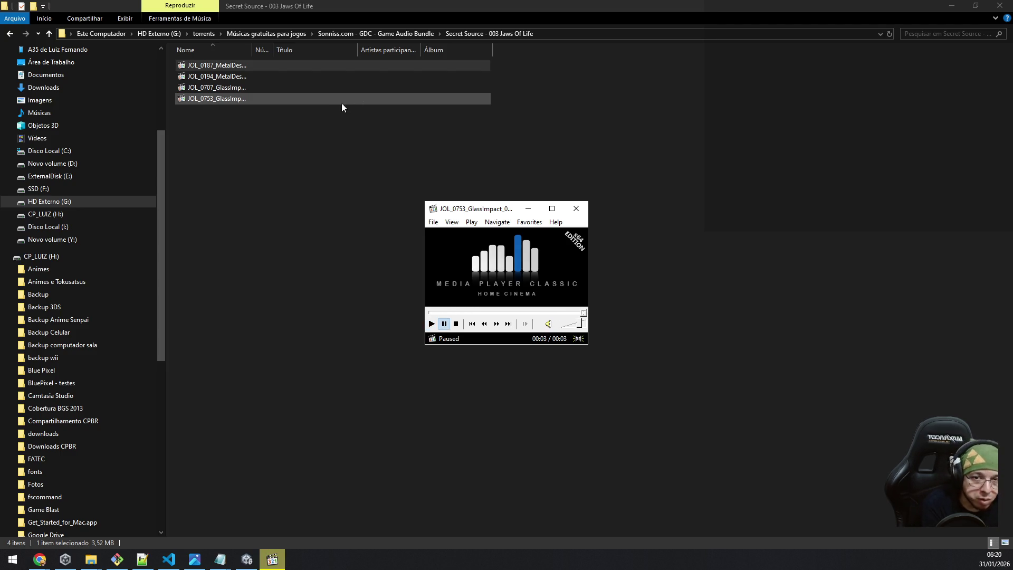
left_click(335, 140)
key("BackSpace")
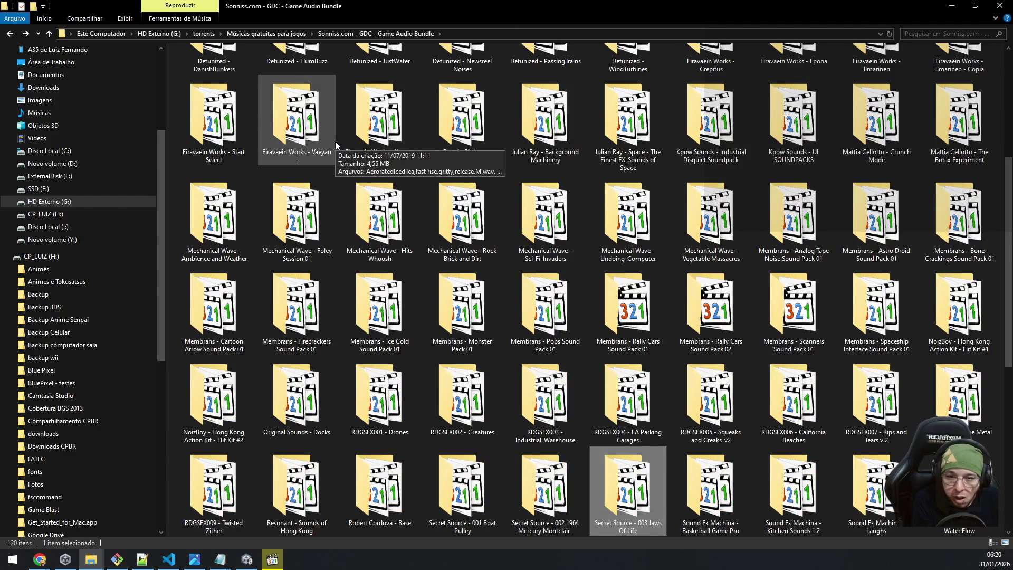
Step: Move past the Secret Source and SoundMorph folders to open SoundMorph - Solar Sky
key("Left")
scroll(335, 141, "down", 1)
key("Left")
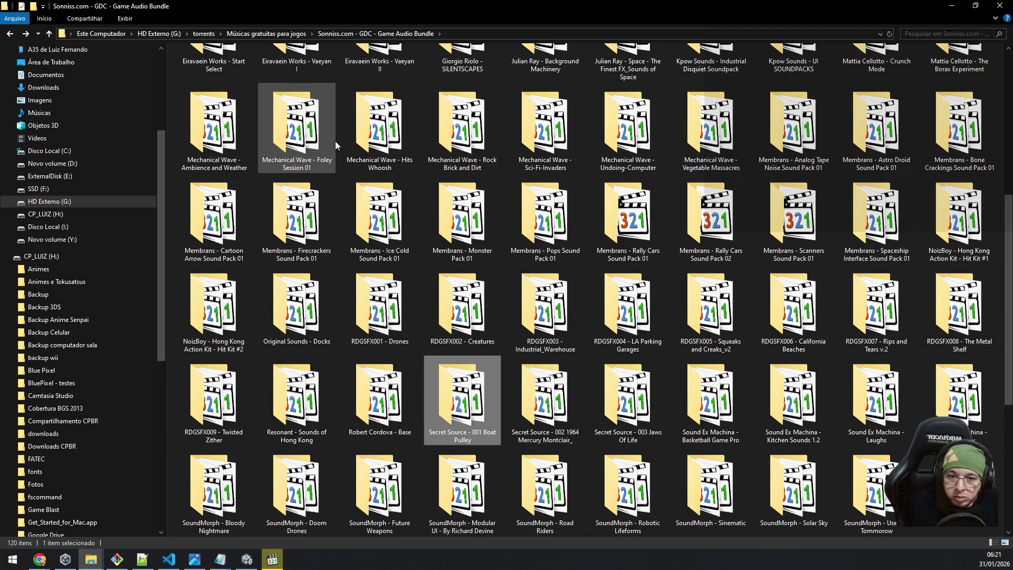
key("Left")
key("Left")
key("Left")
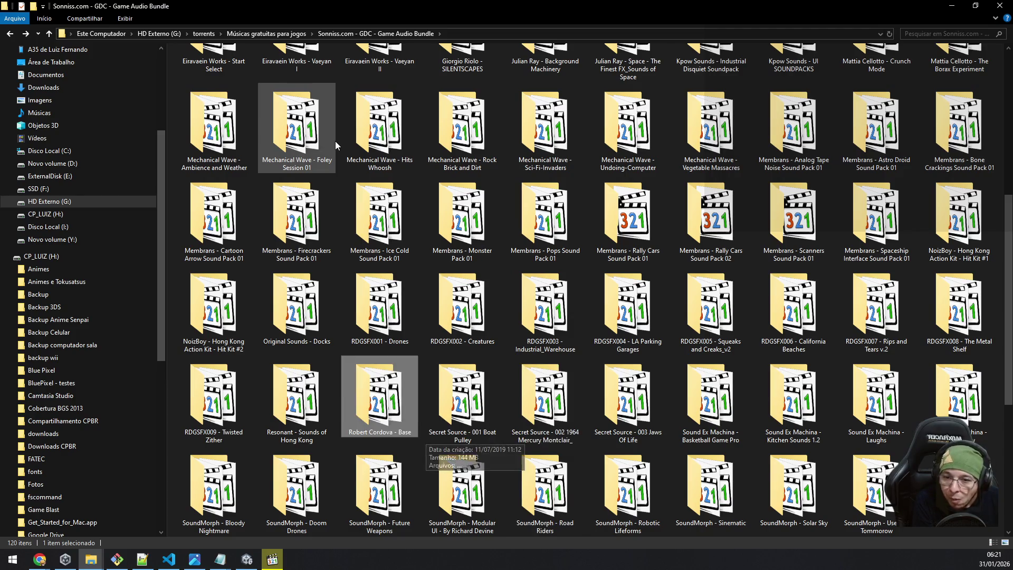
key("Down")
key("Down")
key("Up")
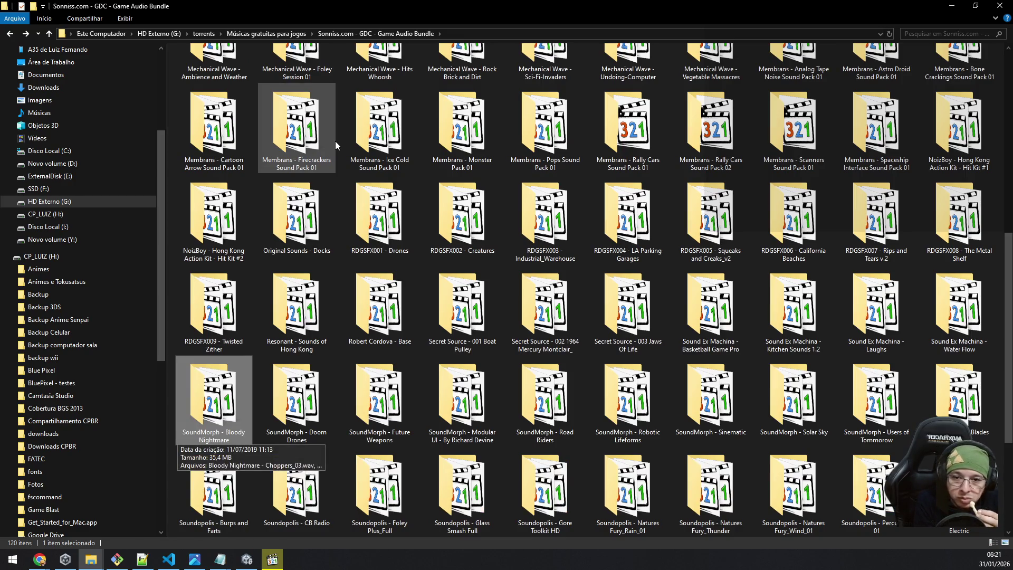
key("Right")
key("Right")
key("Right")
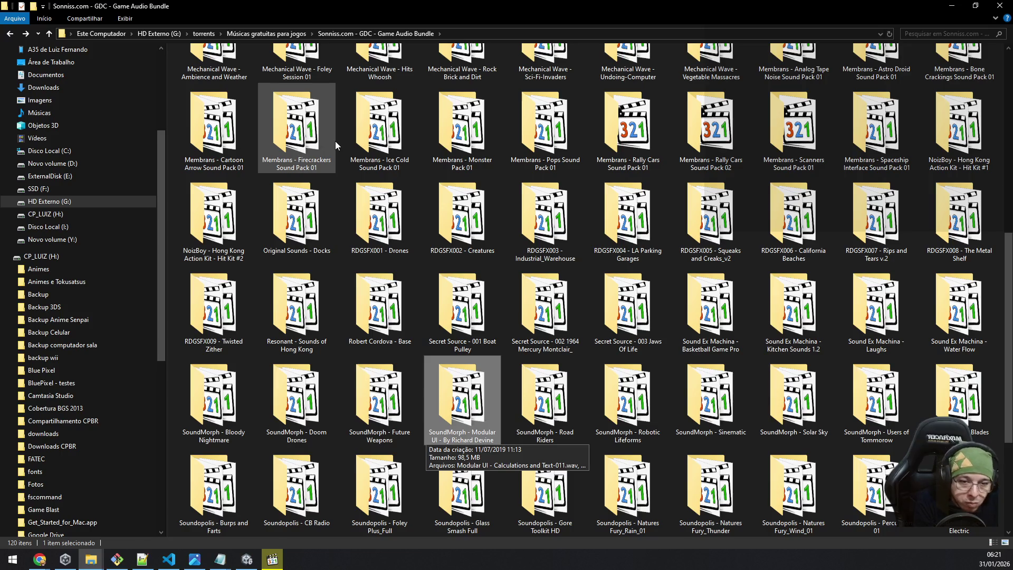
key("Right")
key("Right")
key("Right")
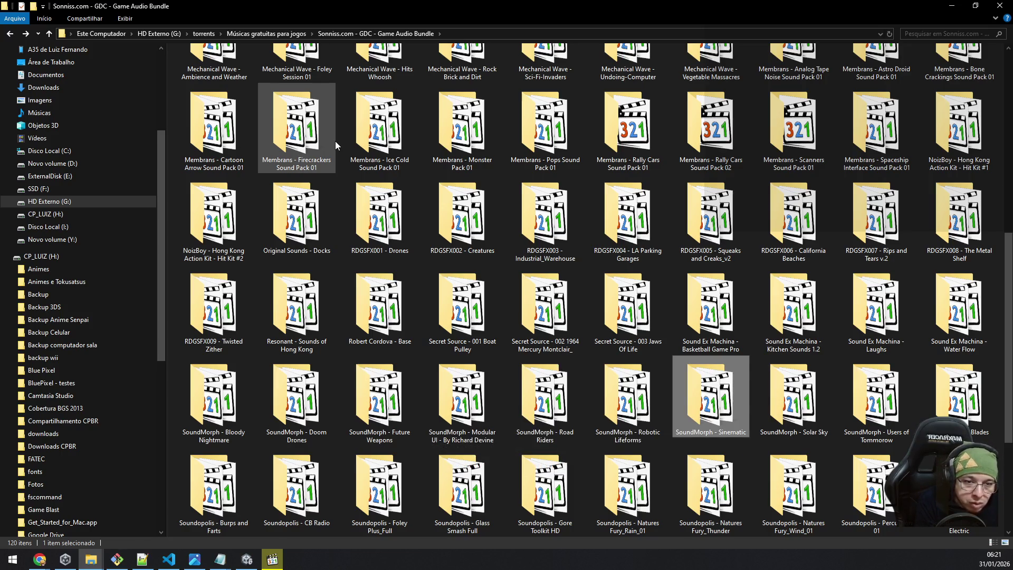
key("Right")
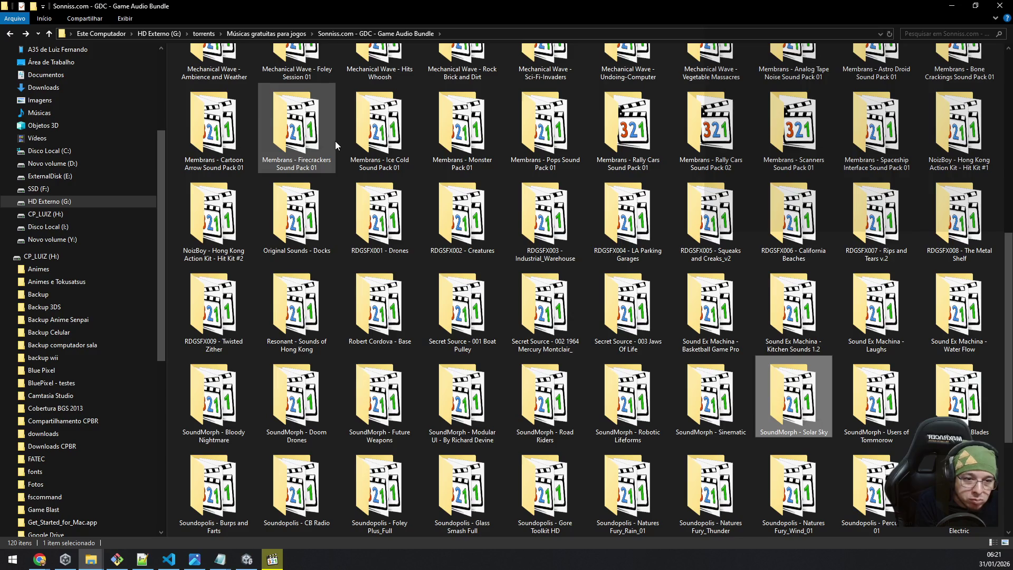
key("ctrl+shift+6")
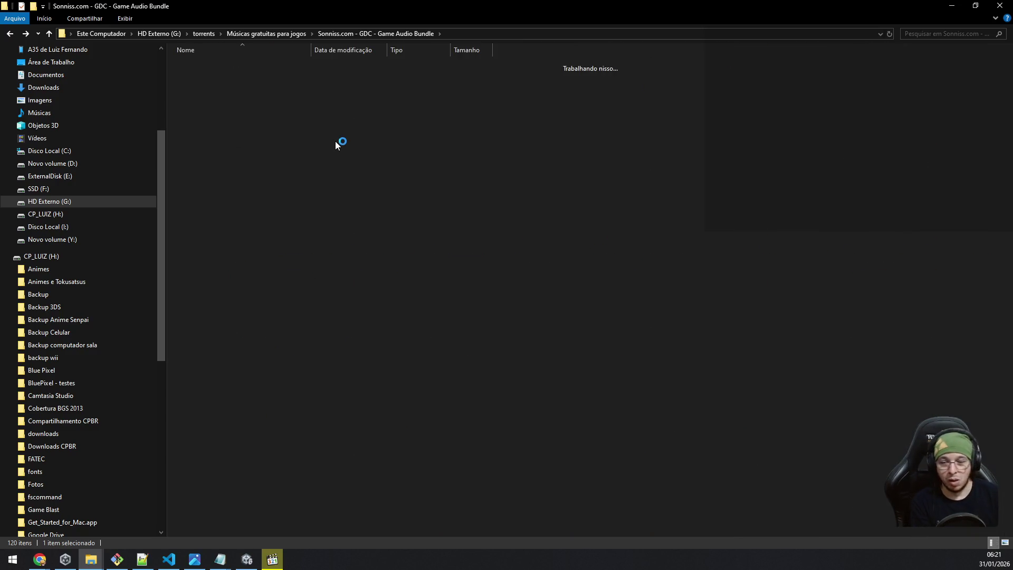
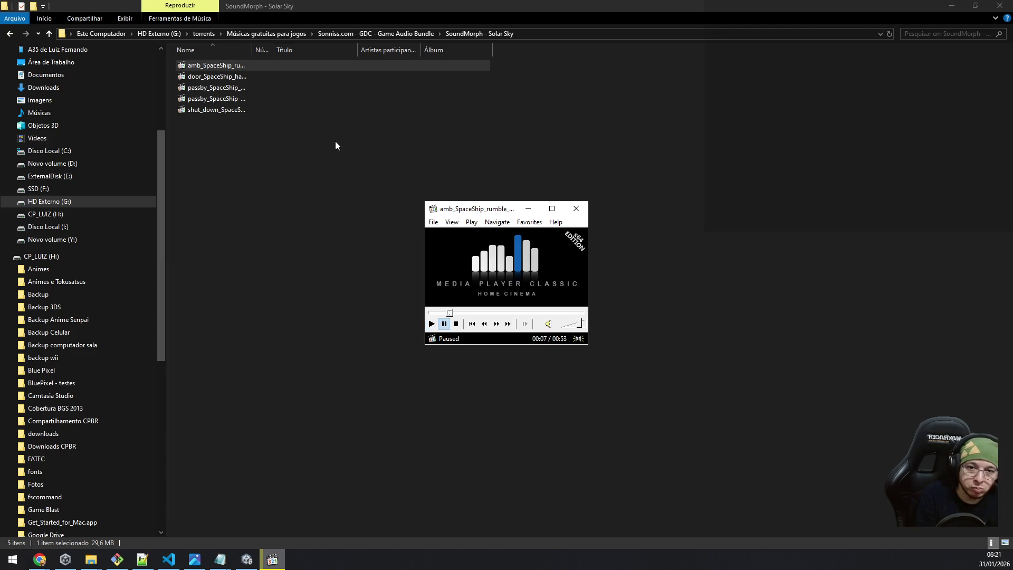
Step: Close the sample player and return to the bundle folder, browsing the Soundopolis and Barefoot on Metal packs
key("alt+F4")
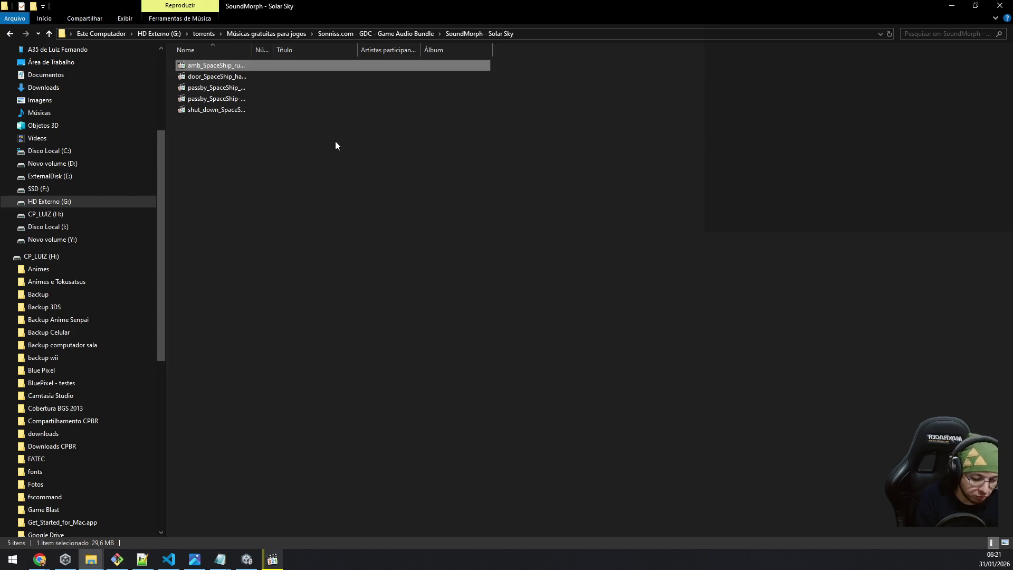
key("BackSpace")
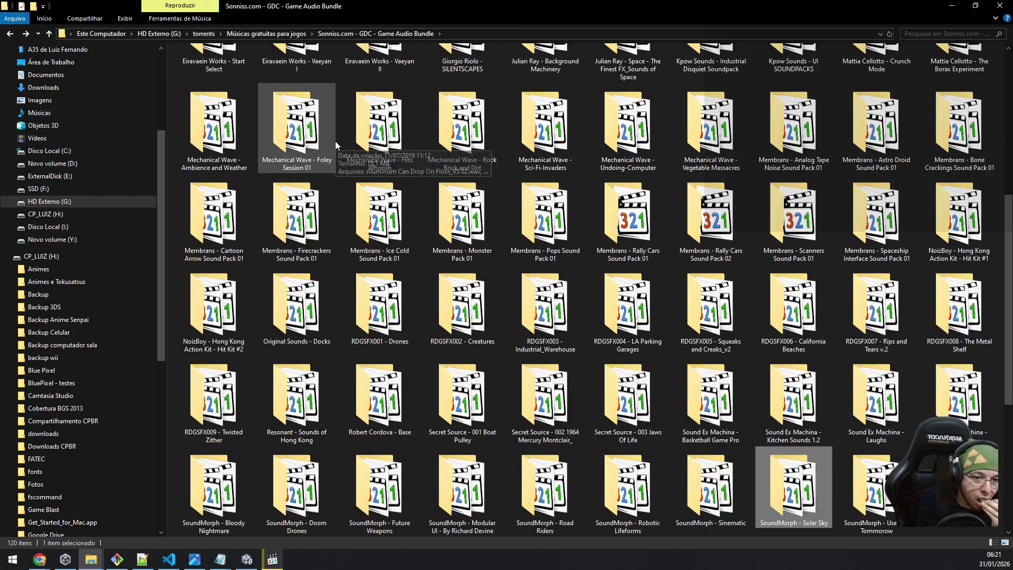
key("Down")
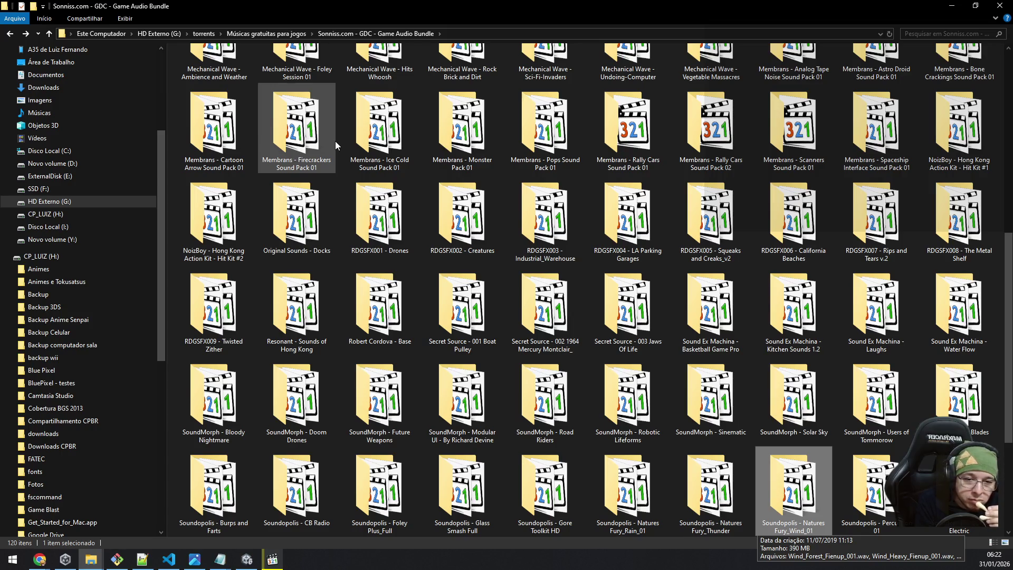
key("Right")
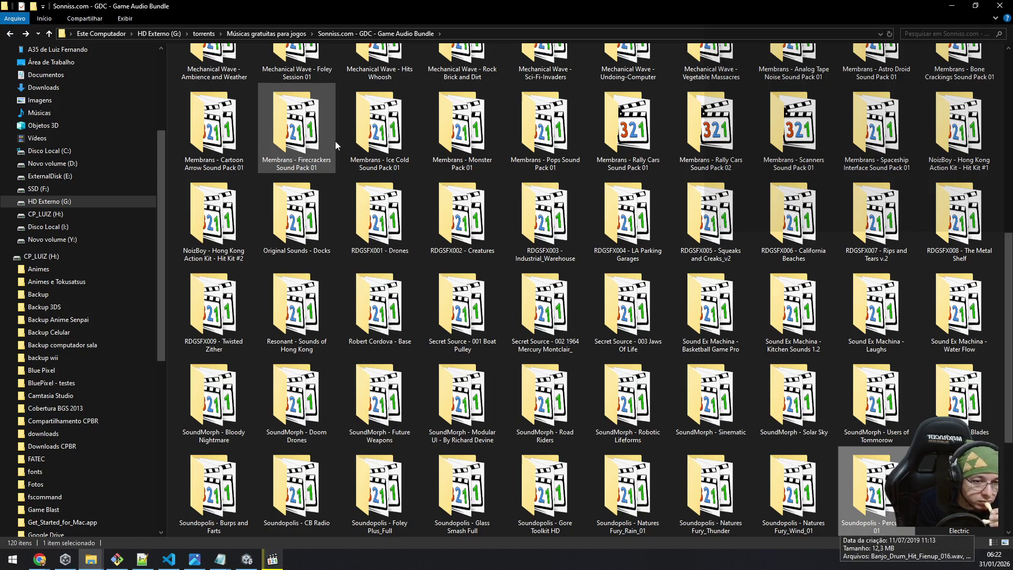
key("Down")
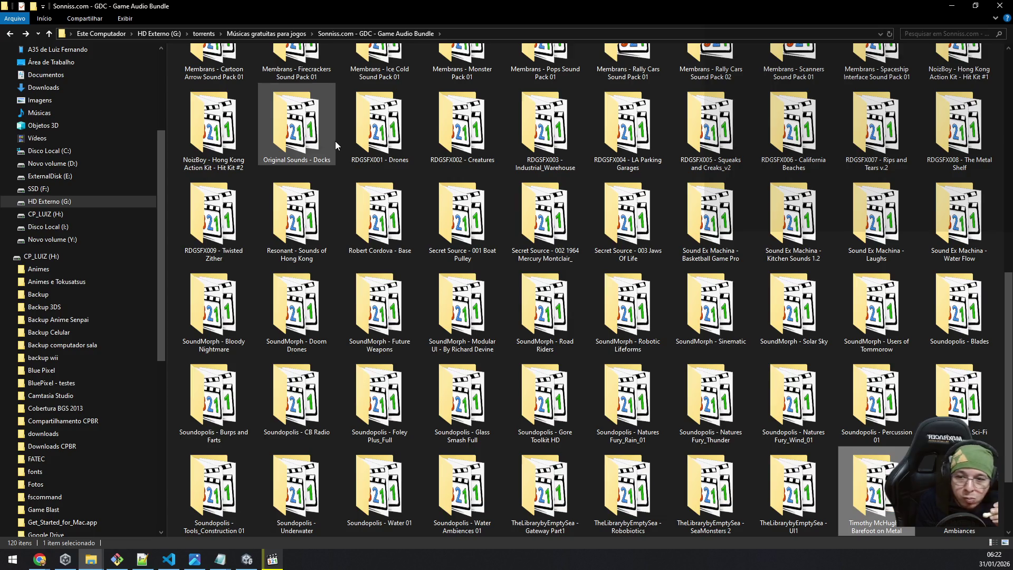
key("Left")
Step: Browse the last pack folders and the sonniss read-me, ending on Giveaway.pdf
scroll(334, 141, "down", 1)
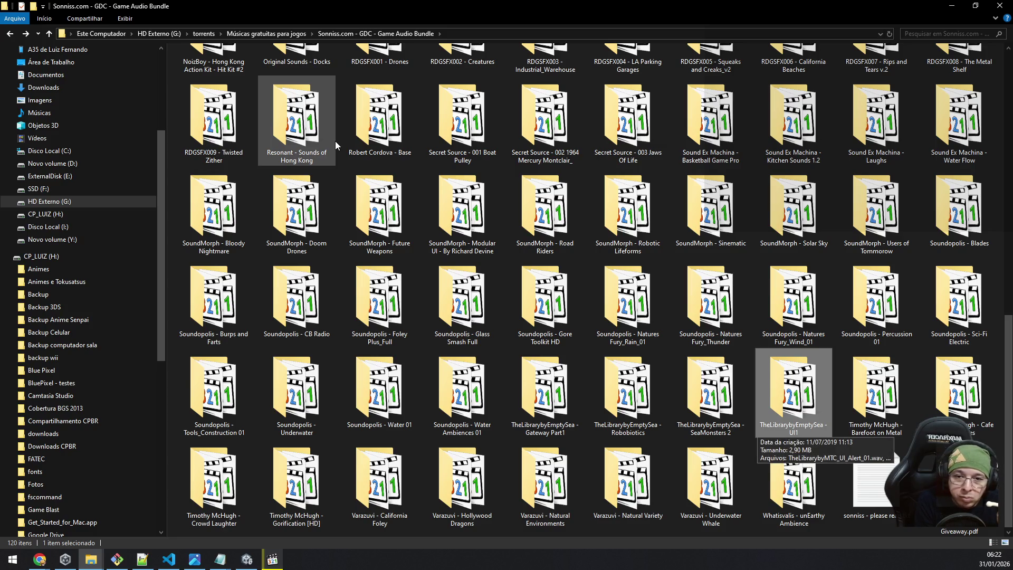
key("Left")
key("Left")
key("Left")
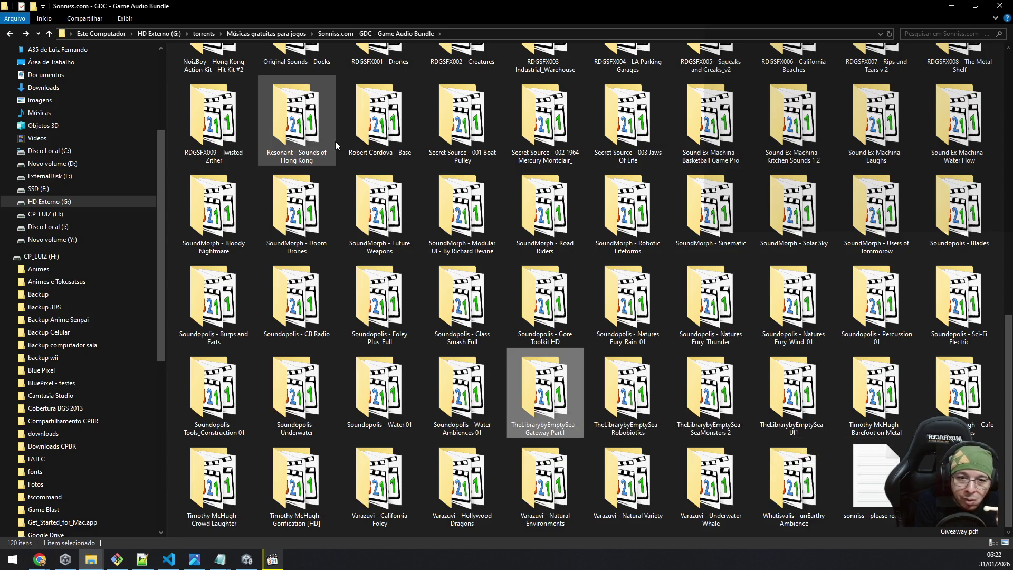
key("Right")
key("Right")
key("Right")
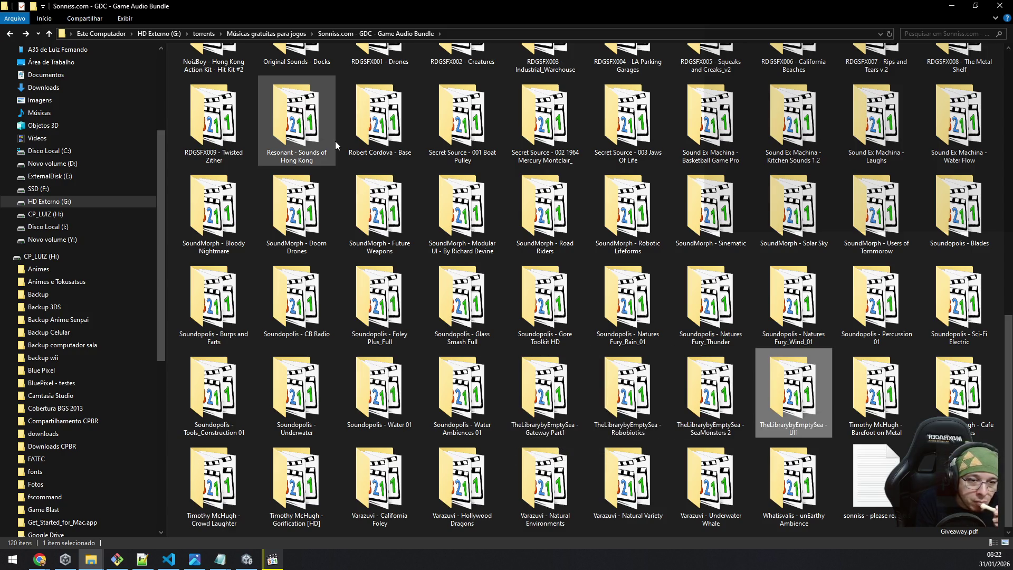
key("Right")
key("Right")
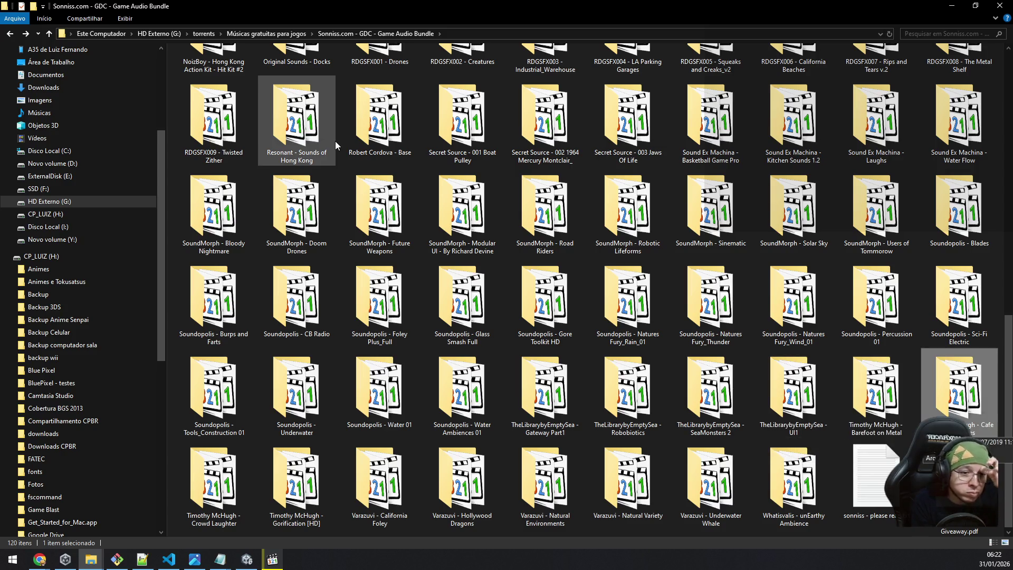
key("Down")
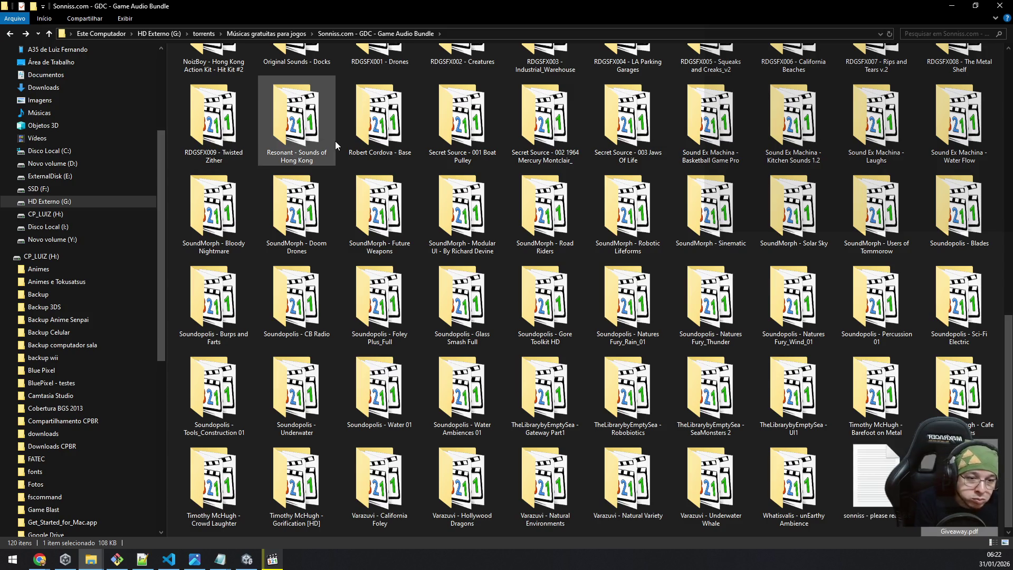
key("Left")
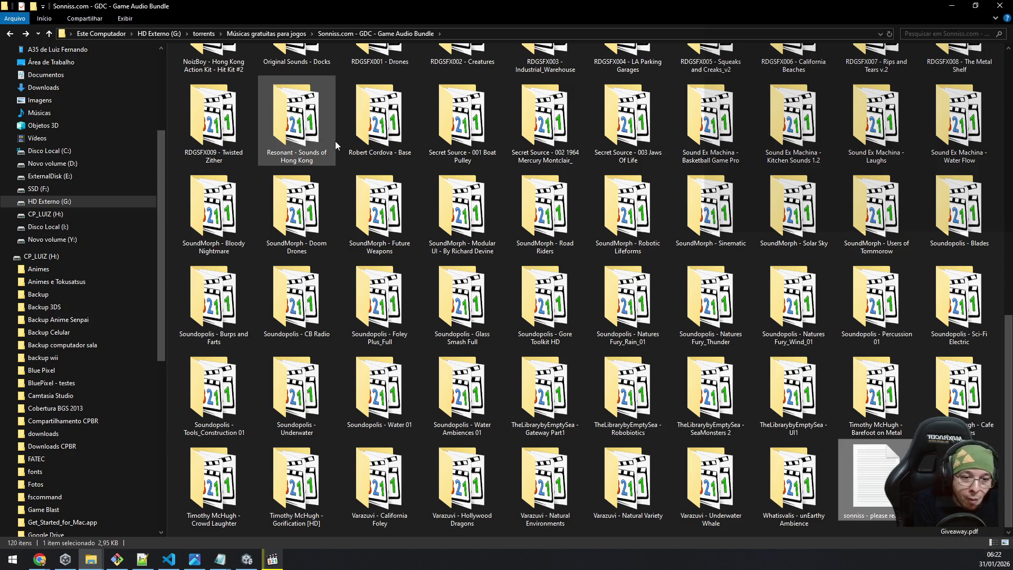
key("Right")
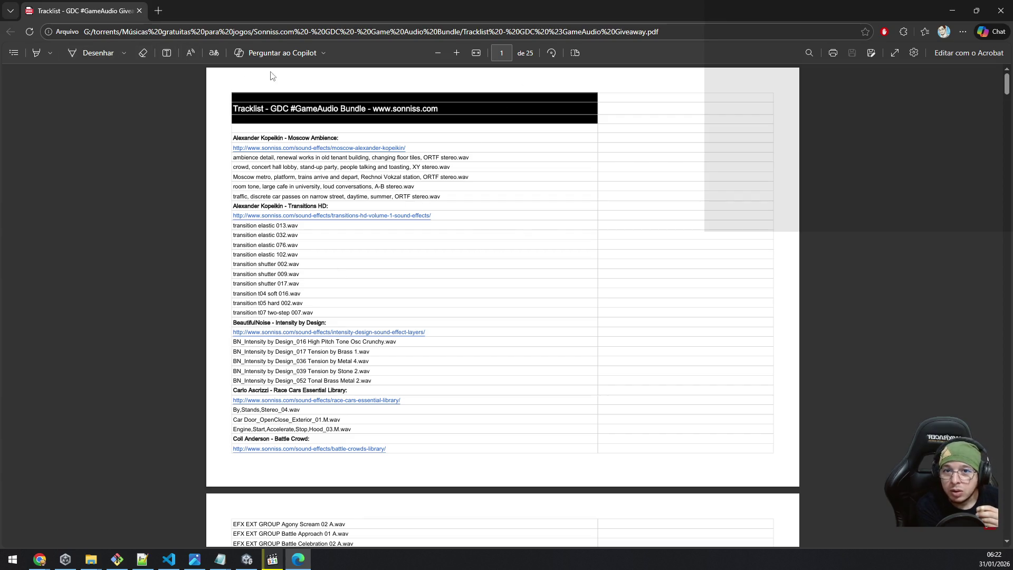
Step: Zoom the tracklist PDF in five steps so the page fills the window width
left_click(462, 56)
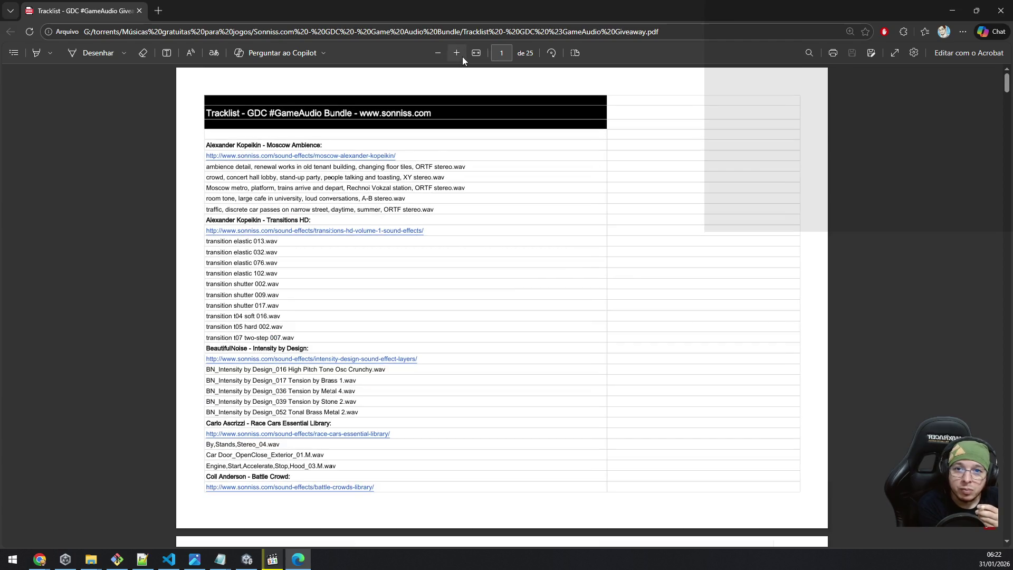
left_click(462, 56)
left_click(463, 56)
left_click(461, 57)
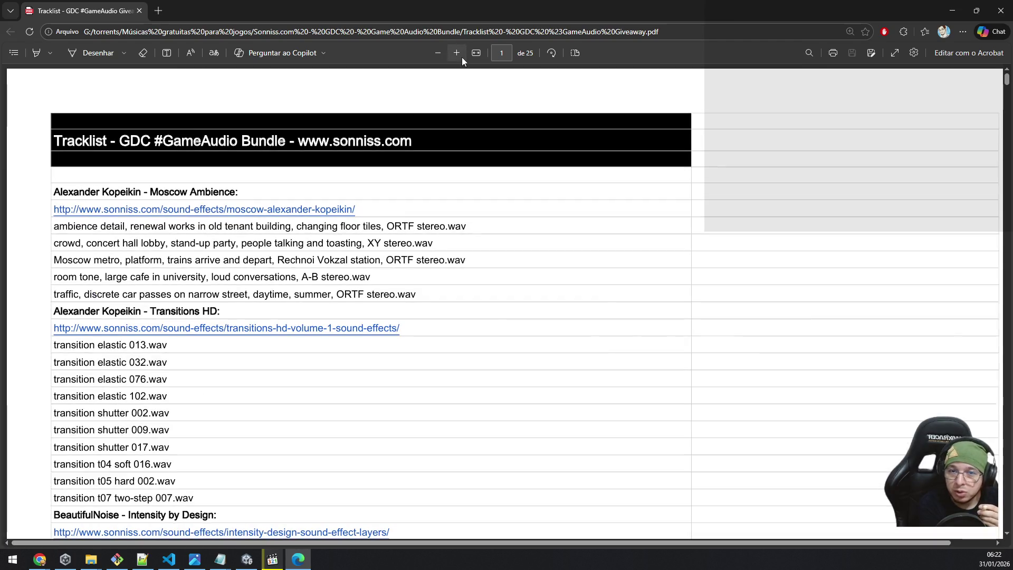
left_click(462, 56)
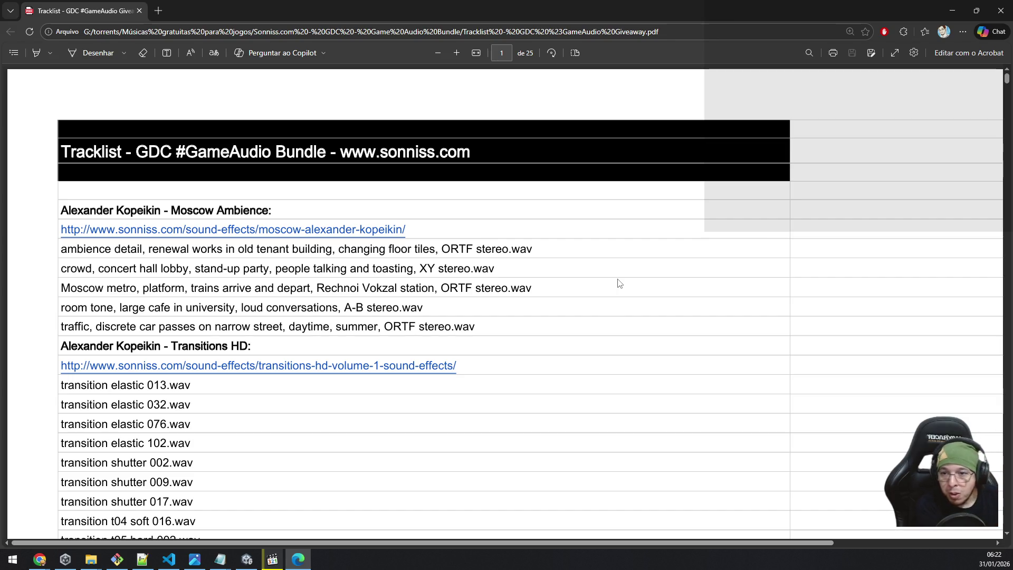
Step: Scroll from page 1 to page 4, reaching Coll Anderson Sliding Whoosh By and Traditional Sirens
scroll(618, 284, "down", 1)
scroll(618, 285, "down", 3)
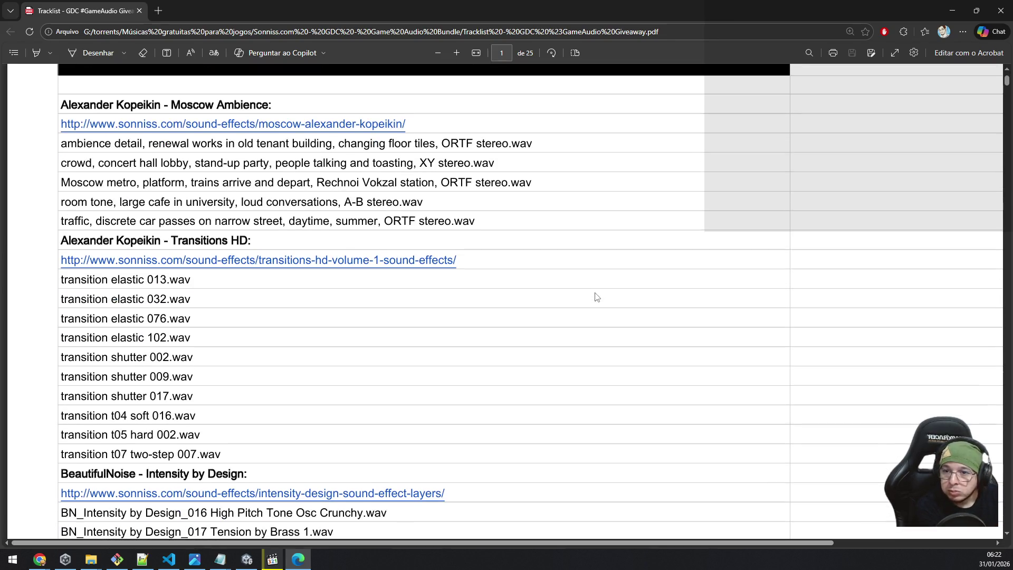
scroll(564, 322, "down", 3)
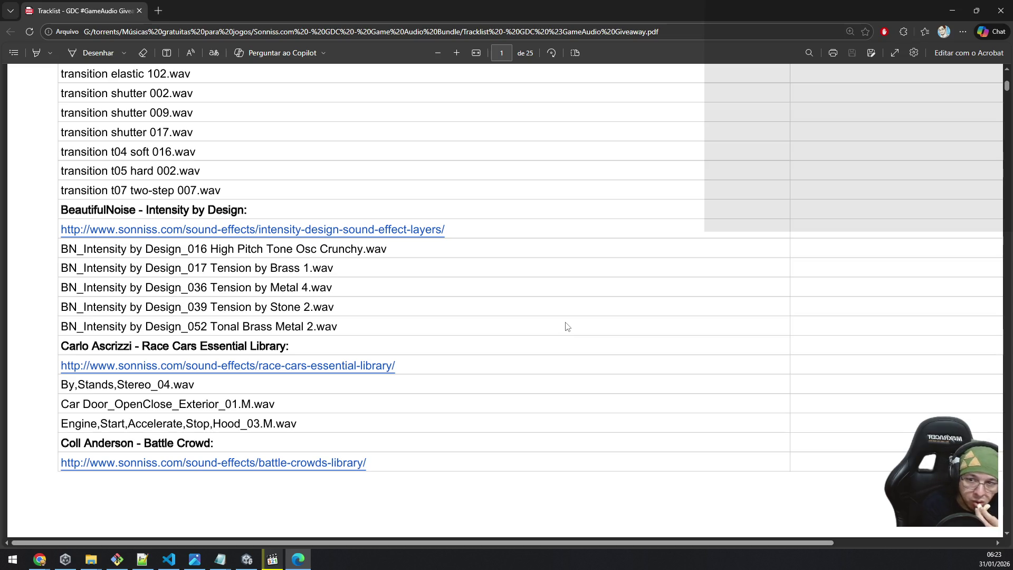
scroll(568, 326, "down", 2)
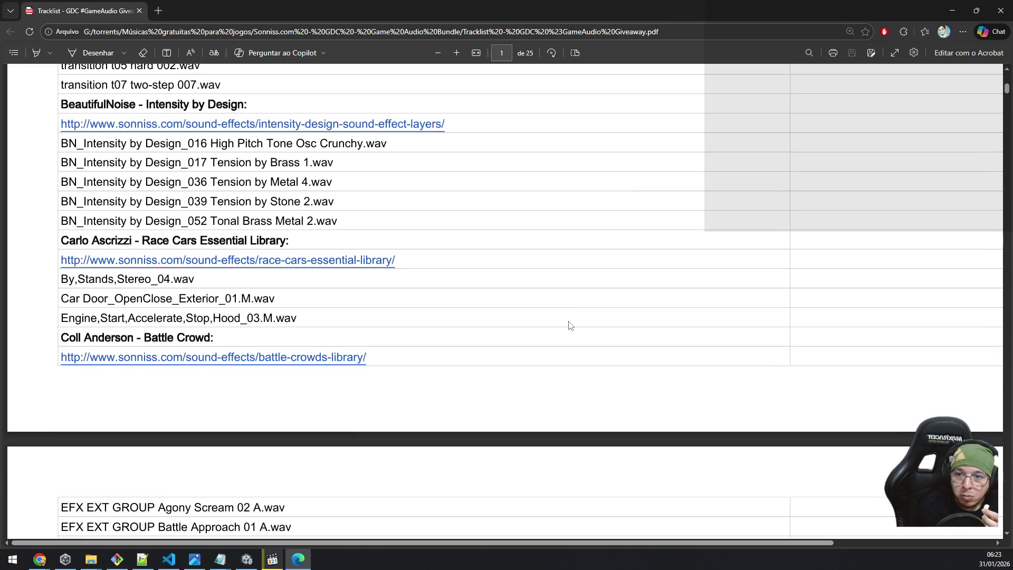
scroll(604, 321, "down", 7)
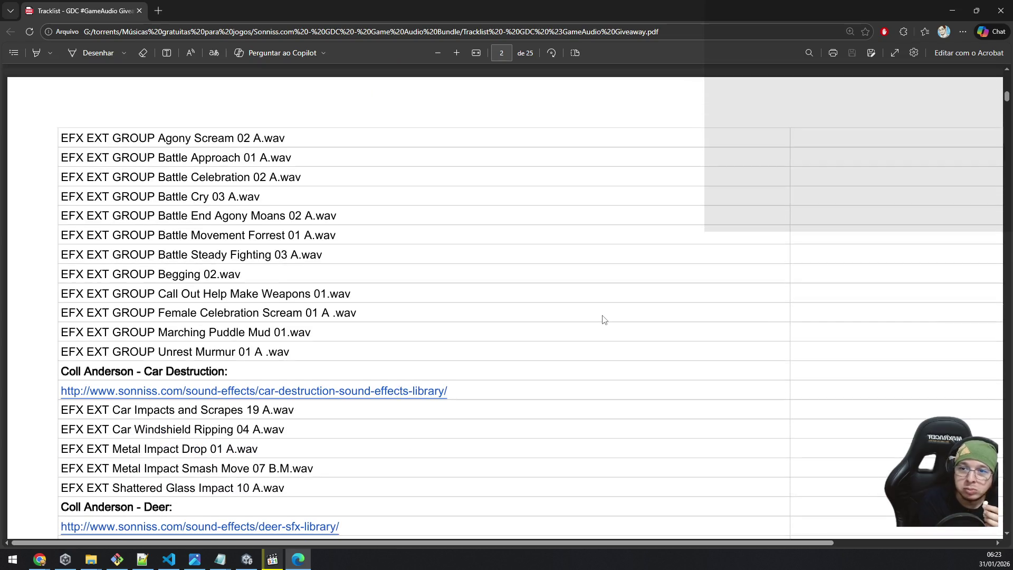
scroll(604, 320, "up", 1, "ctrl")
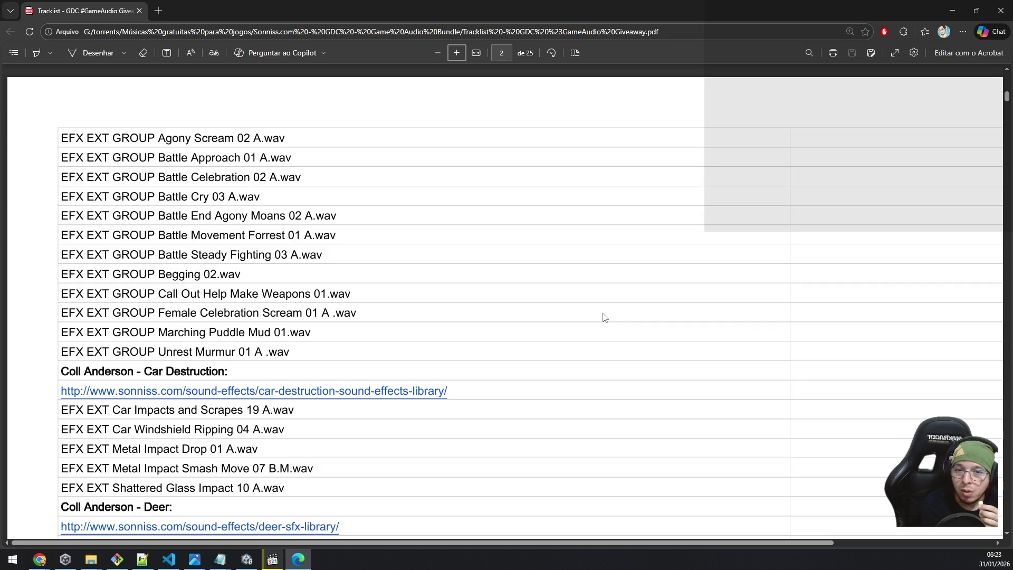
scroll(604, 317, "down", 4)
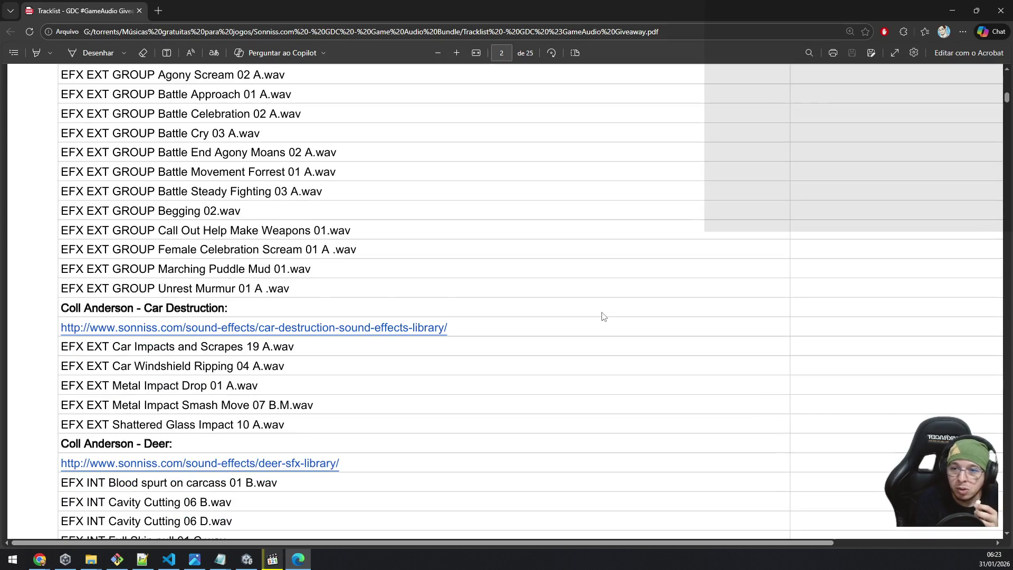
scroll(604, 317, "down", 2)
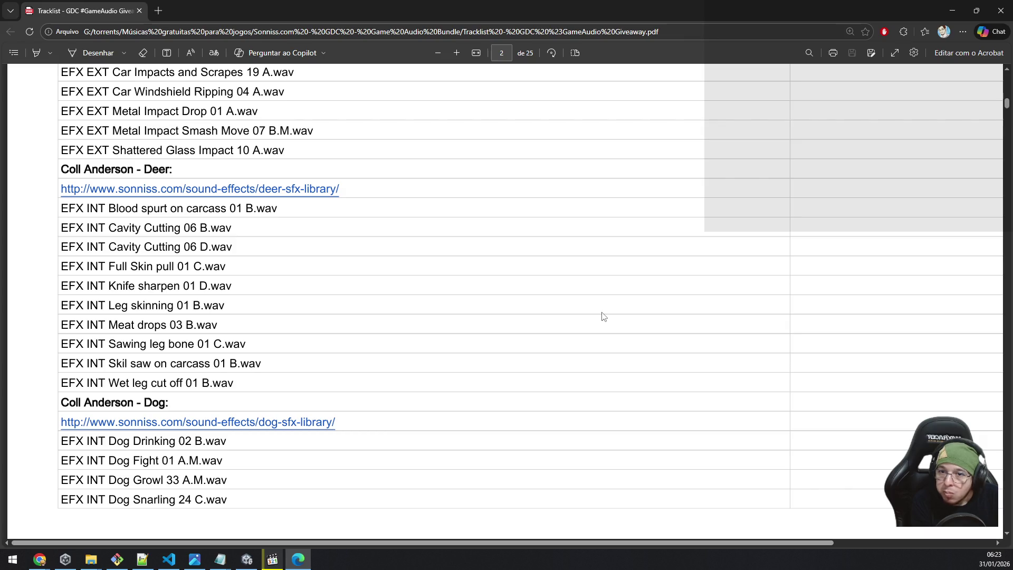
scroll(603, 317, "down", 7)
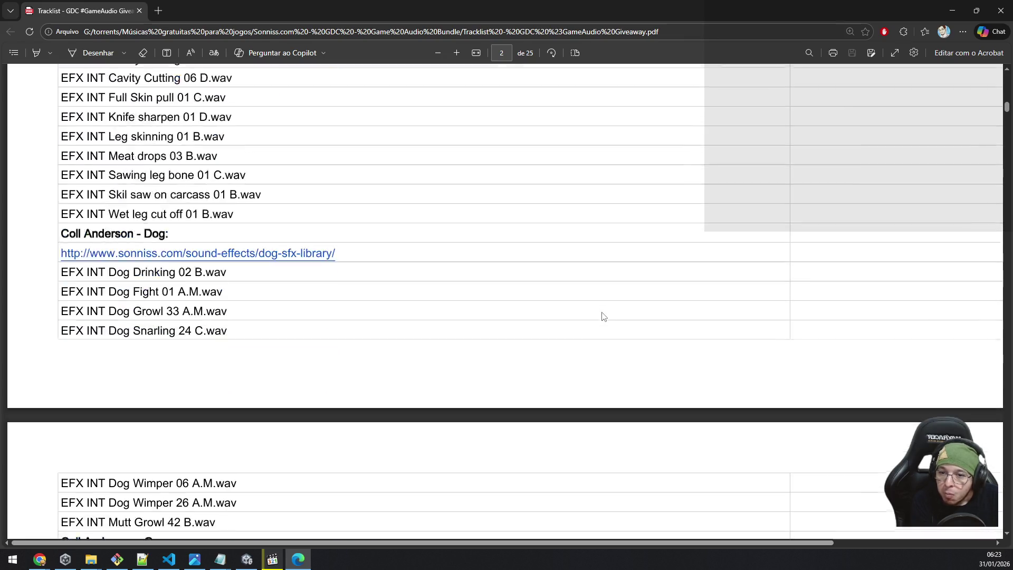
scroll(604, 317, "down", 2)
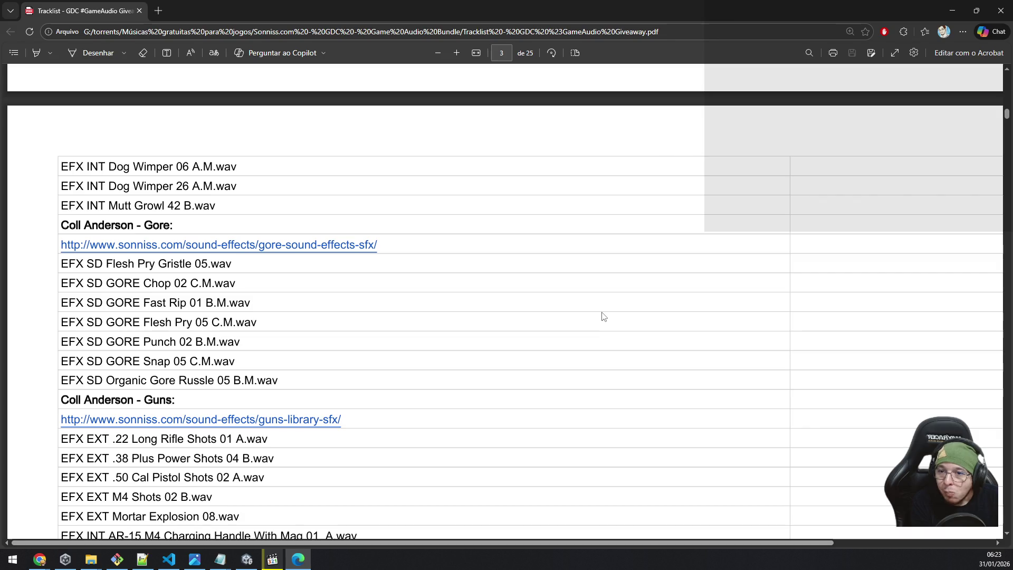
scroll(604, 317, "down", 2)
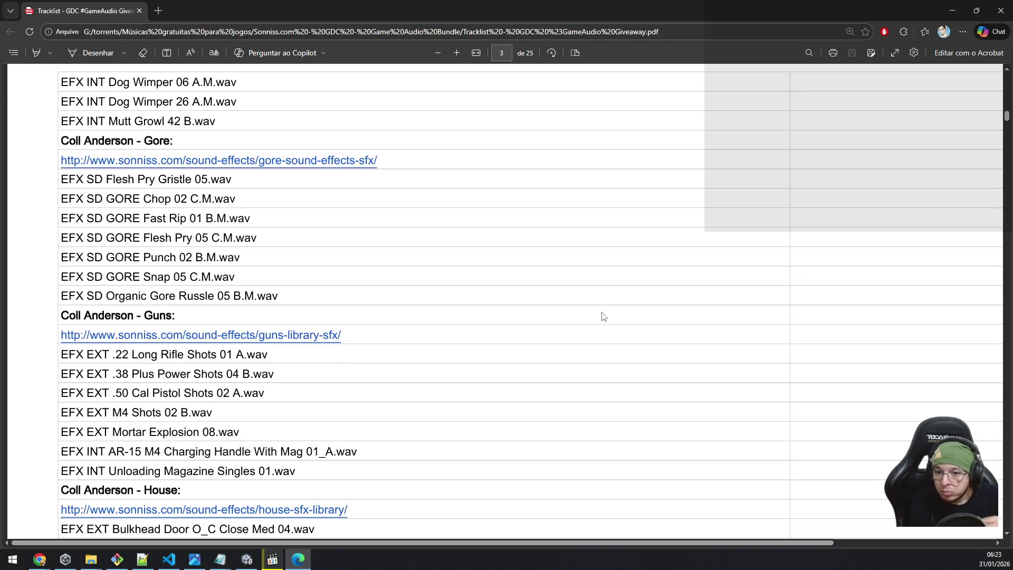
scroll(604, 316, "down", 4)
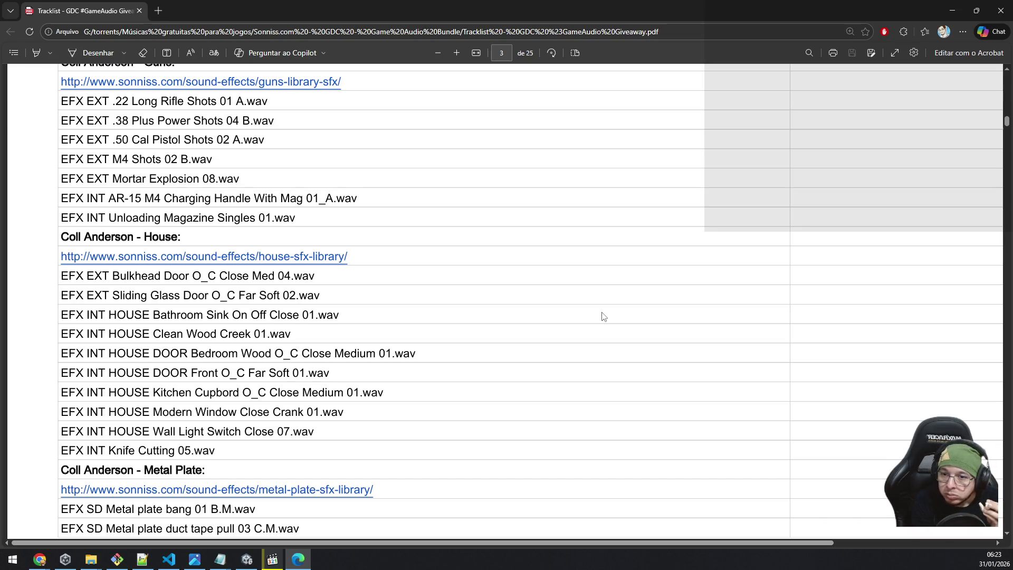
scroll(604, 316, "down", 8)
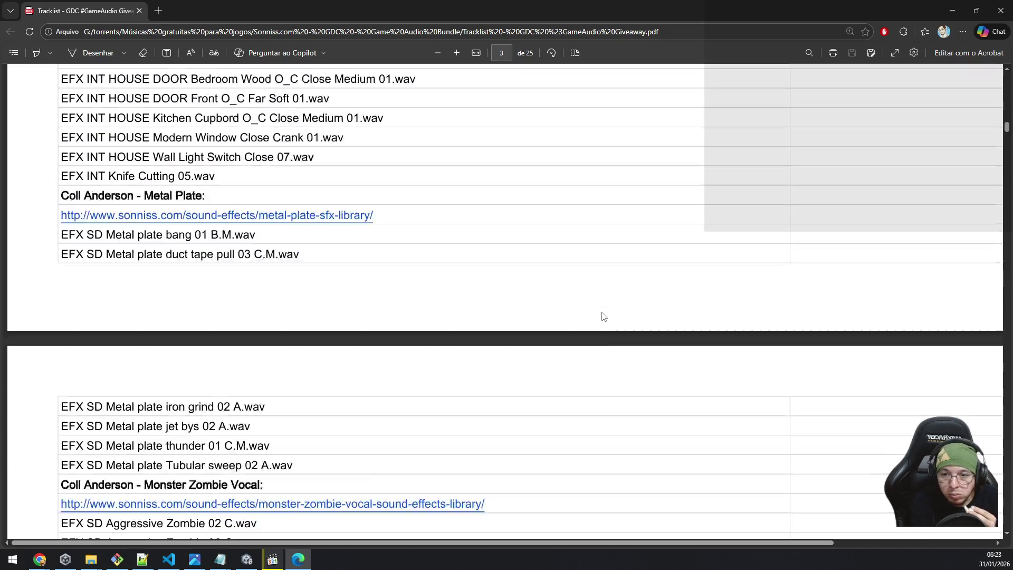
scroll(603, 317, "down", 4)
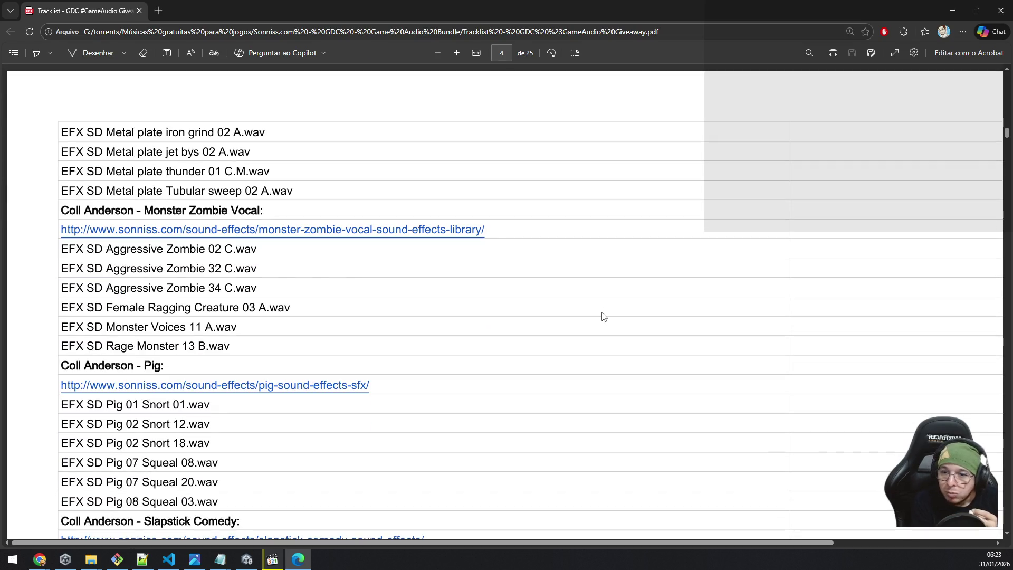
scroll(603, 317, "down", 3)
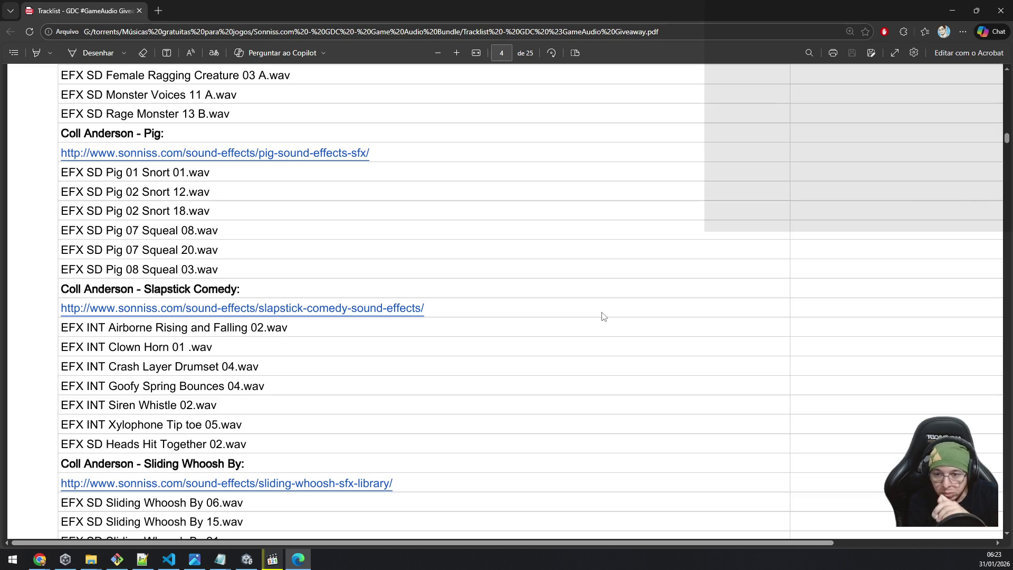
scroll(604, 316, "down", 5)
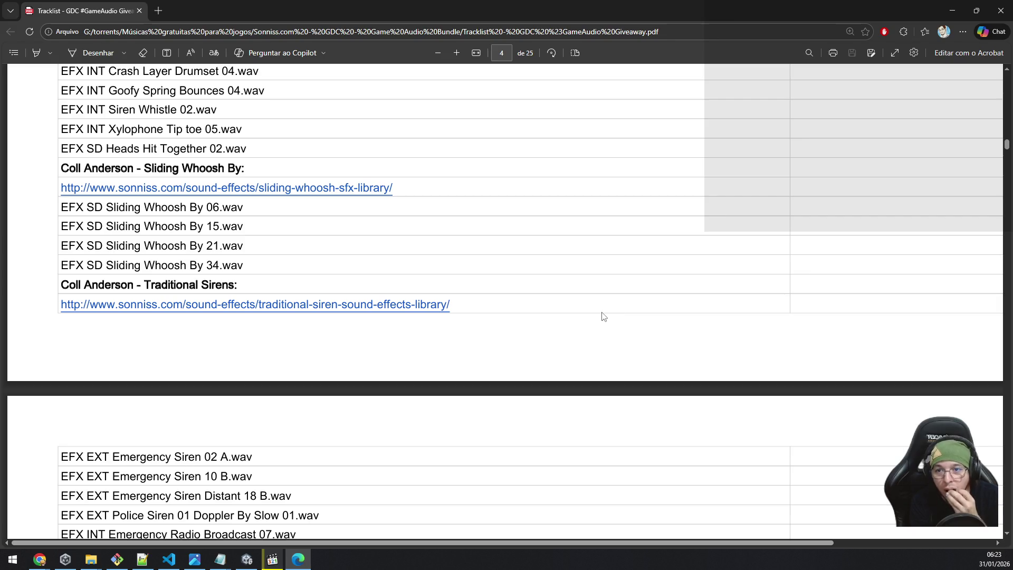
scroll(604, 316, "down", 3)
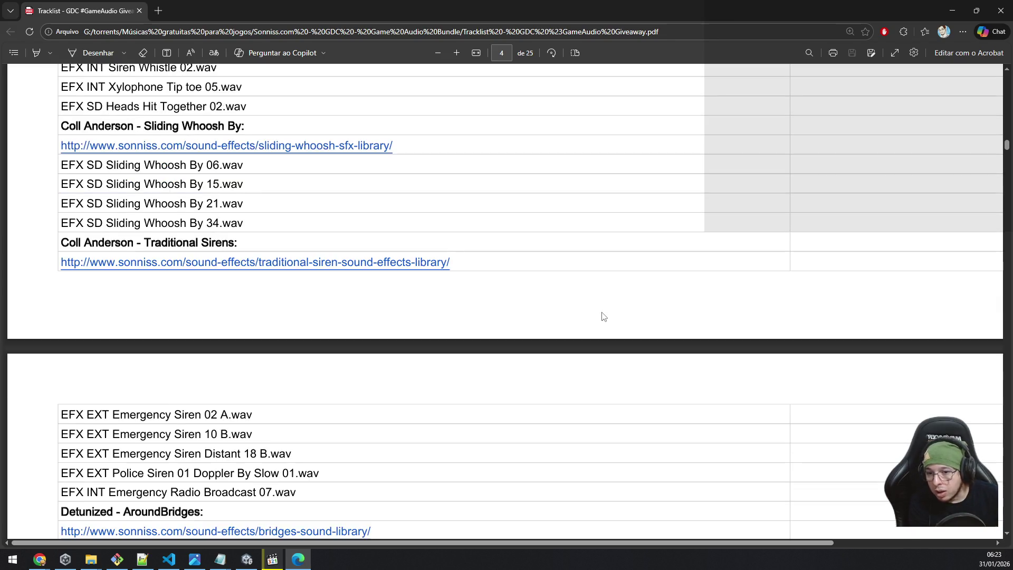
Step: Scroll from page 4 to page 10, past Detunized to Mechanical Wave Foley Session 01 and Hits Whoosh
scroll(604, 316, "down", 3)
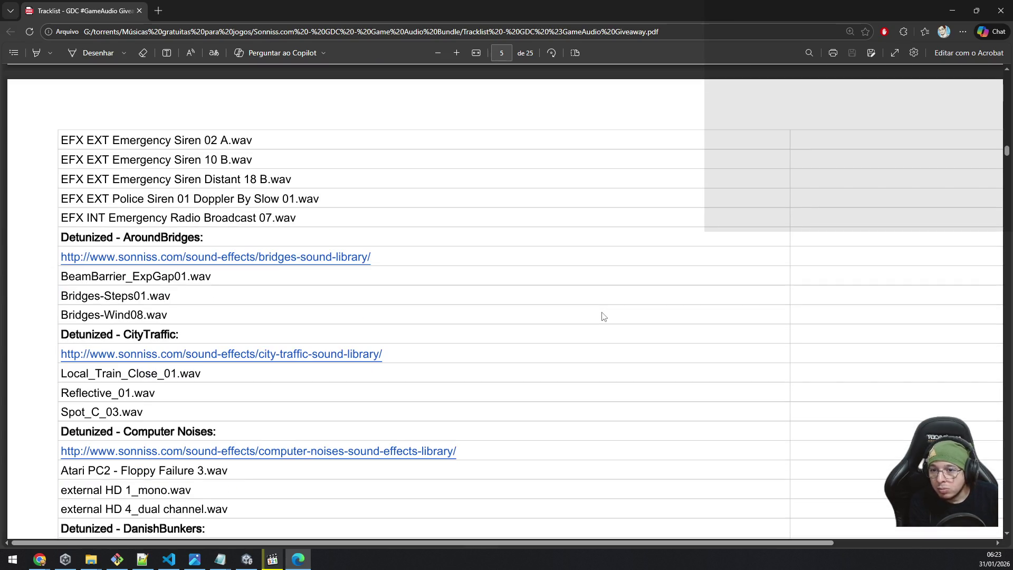
scroll(603, 315, "down", 1)
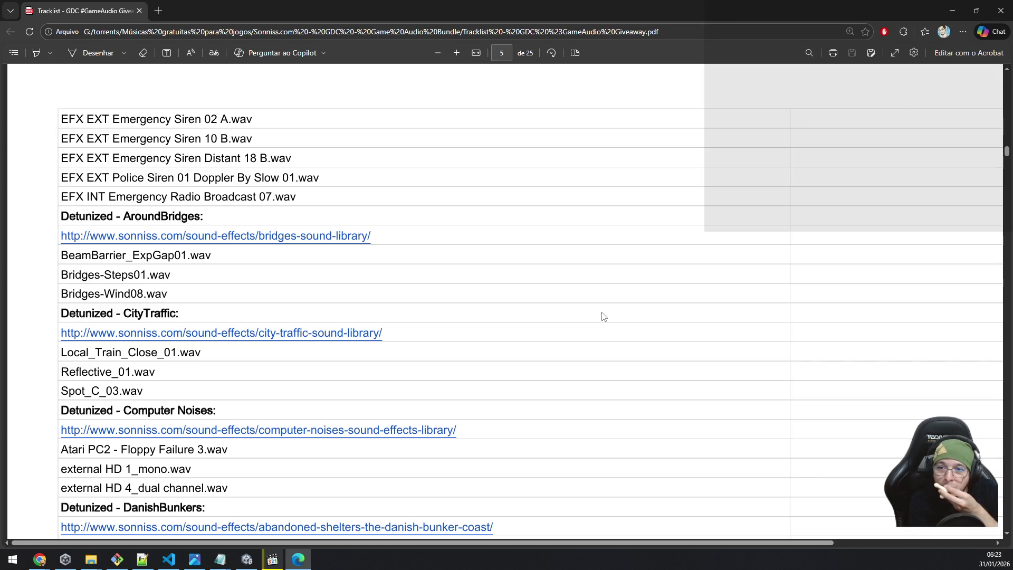
scroll(604, 315, "down", 3)
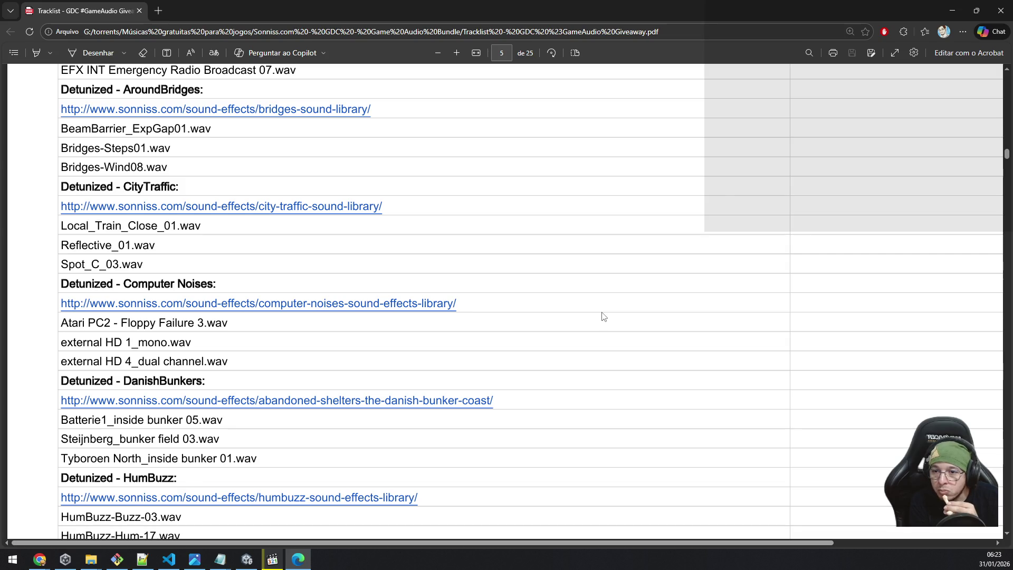
scroll(603, 316, "down", 2)
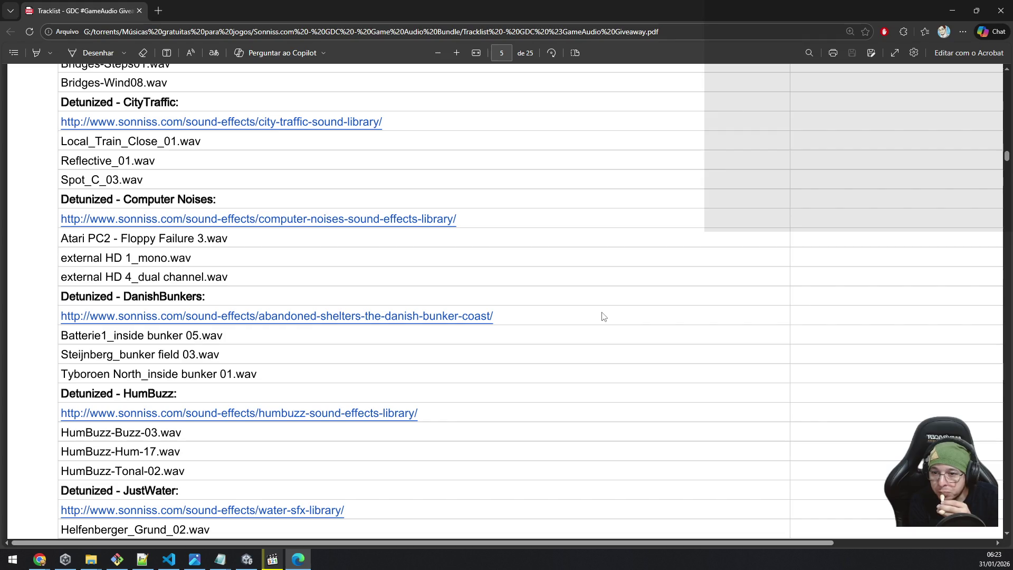
scroll(604, 316, "down", 2)
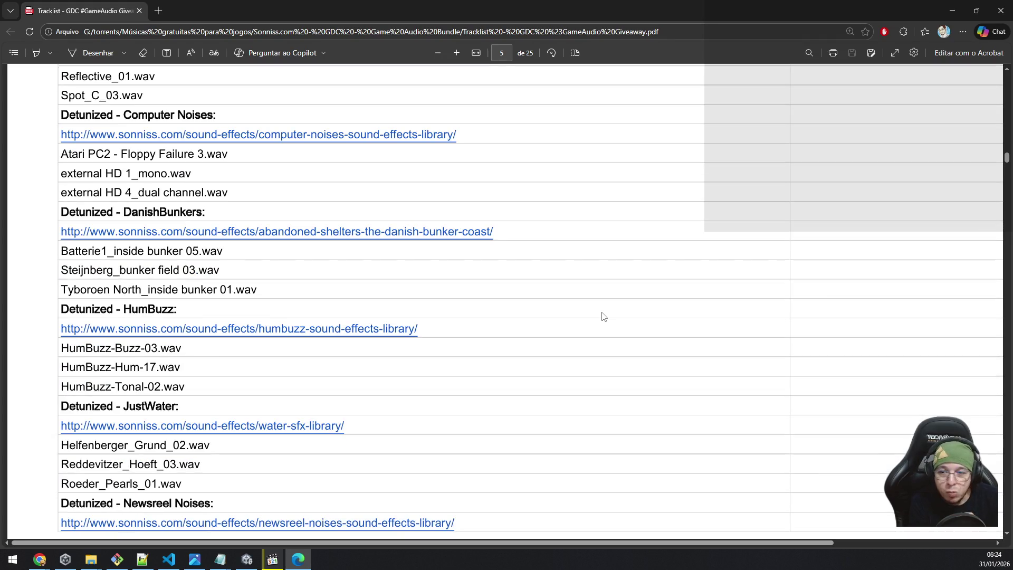
scroll(604, 316, "down", 2)
scroll(604, 316, "down", 5)
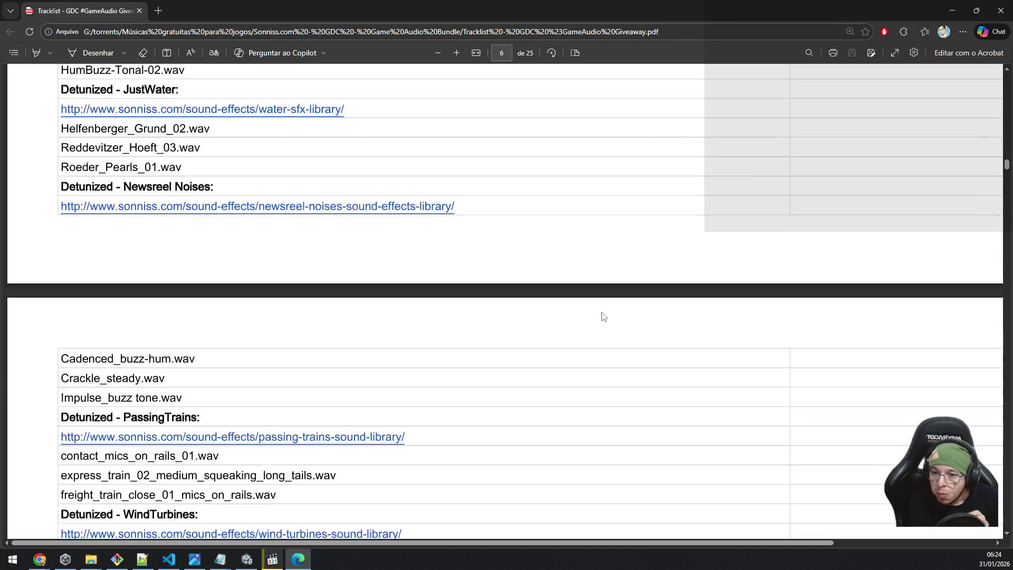
scroll(603, 317, "down", 1)
scroll(604, 316, "down", 3)
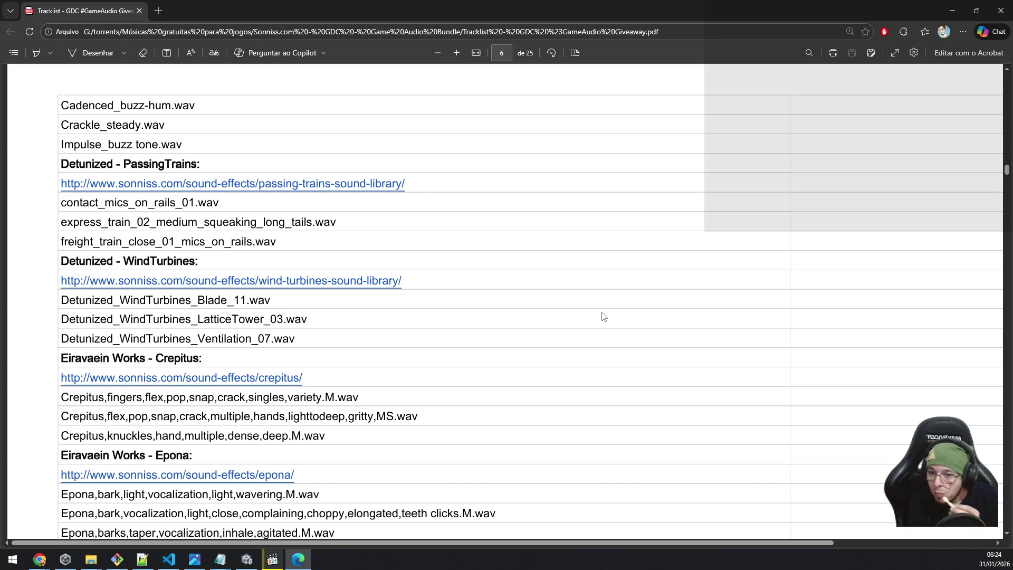
scroll(604, 317, "down", 2)
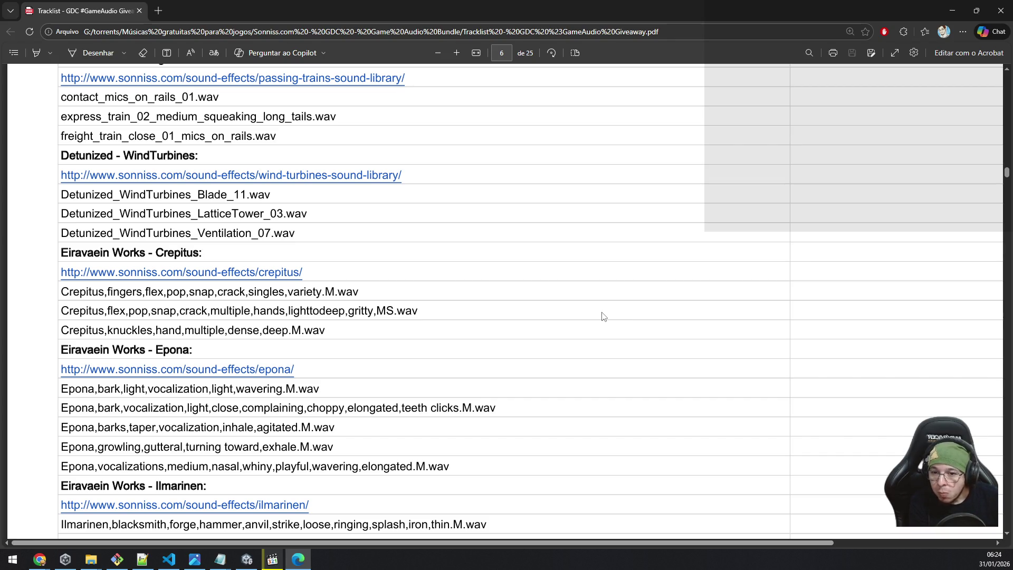
scroll(604, 317, "down", 5)
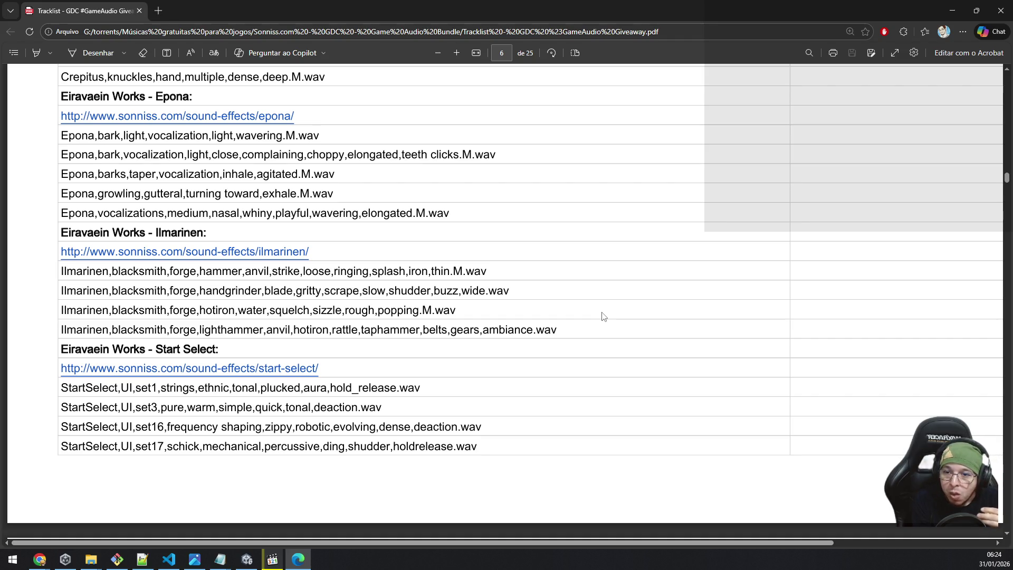
scroll(604, 316, "down", 5)
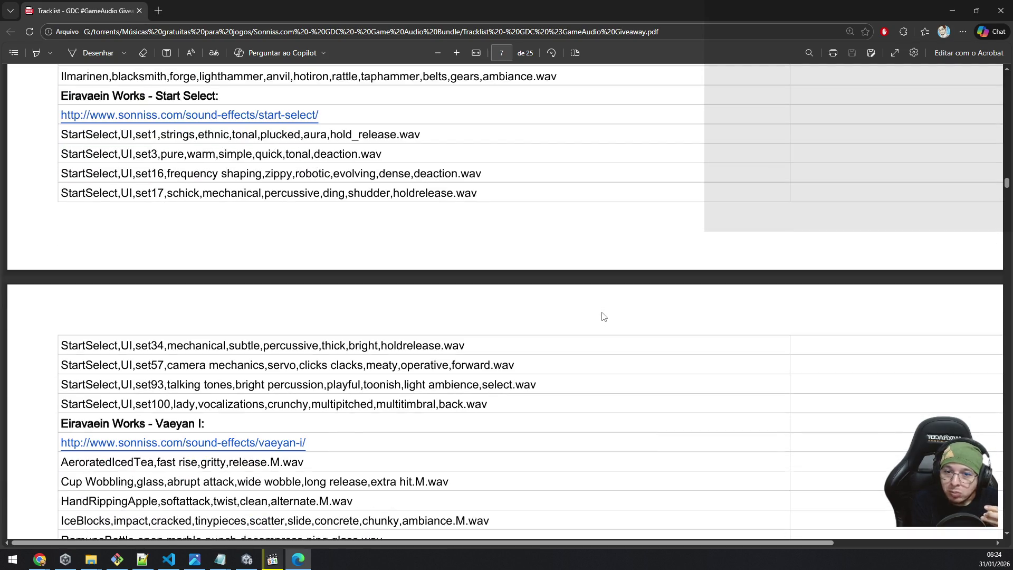
scroll(603, 316, "down", 3)
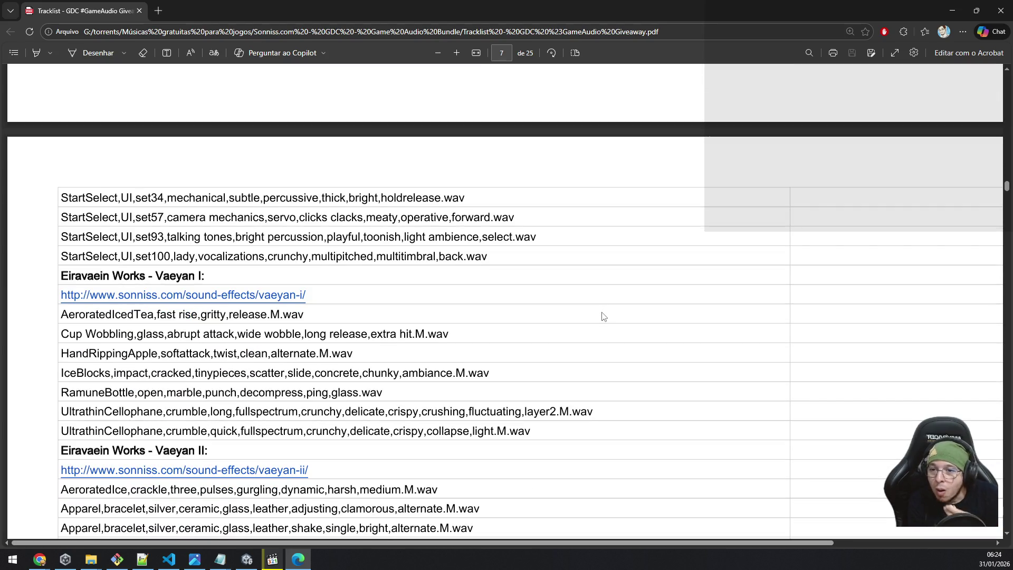
scroll(603, 316, "down", 5)
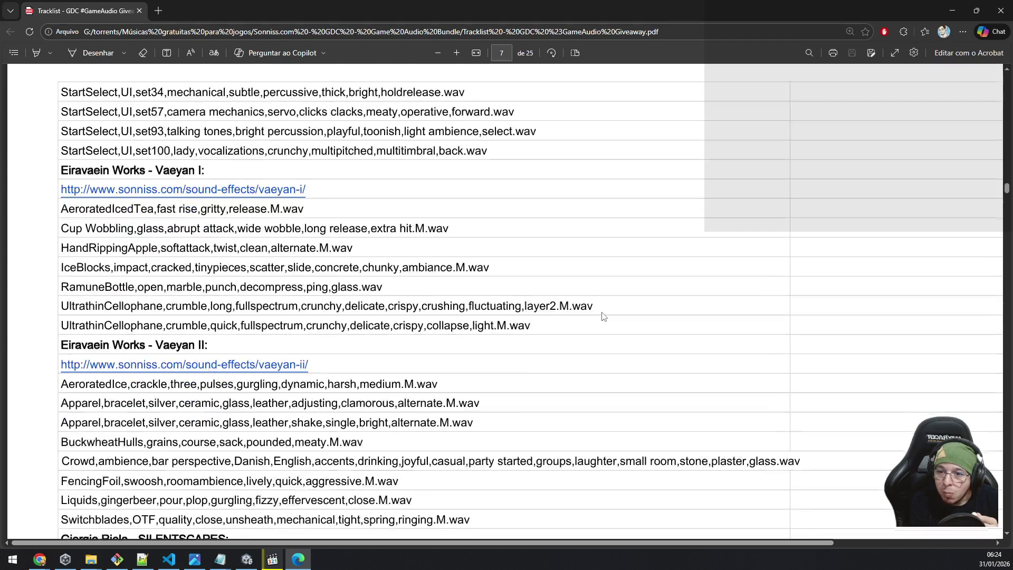
scroll(604, 316, "down", 3)
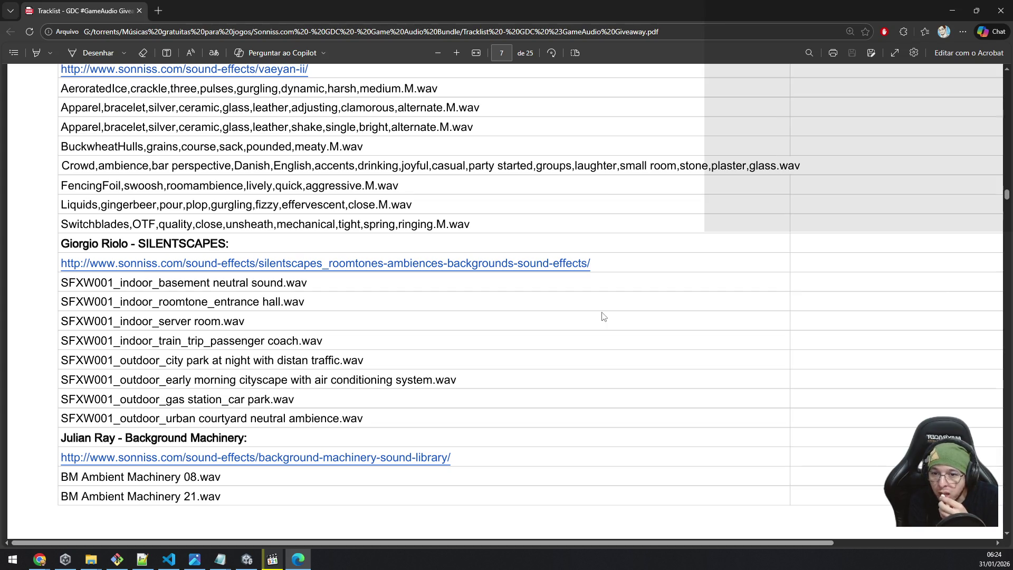
scroll(604, 316, "down", 4)
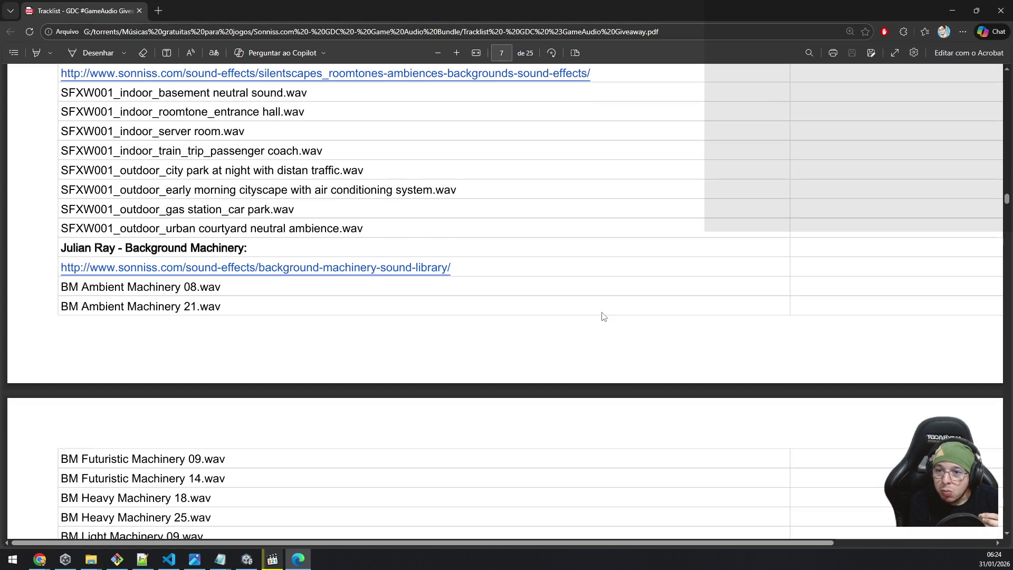
scroll(604, 316, "down", 4)
scroll(603, 316, "down", 3)
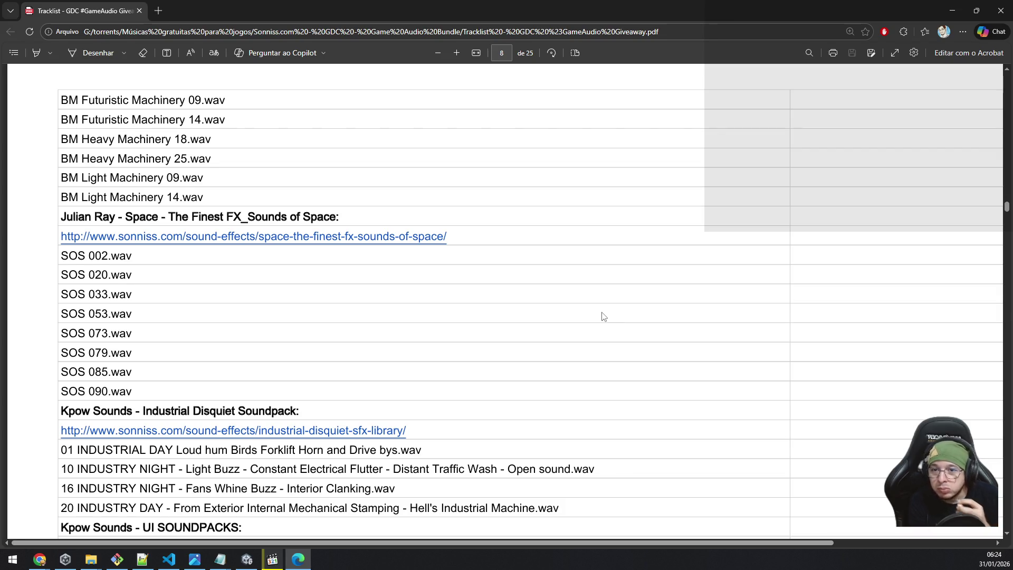
scroll(604, 316, "down", 3)
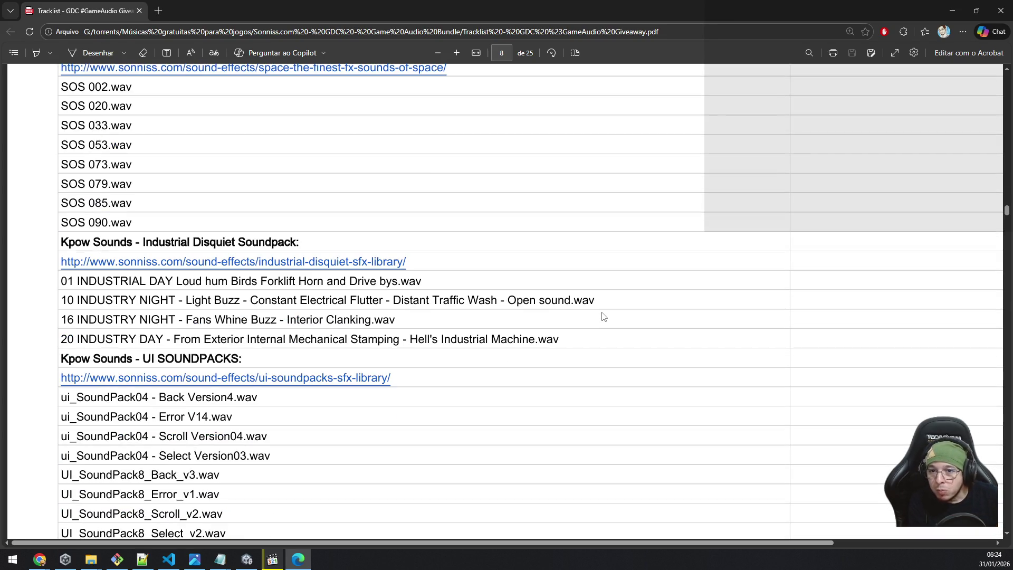
scroll(604, 317, "down", 3)
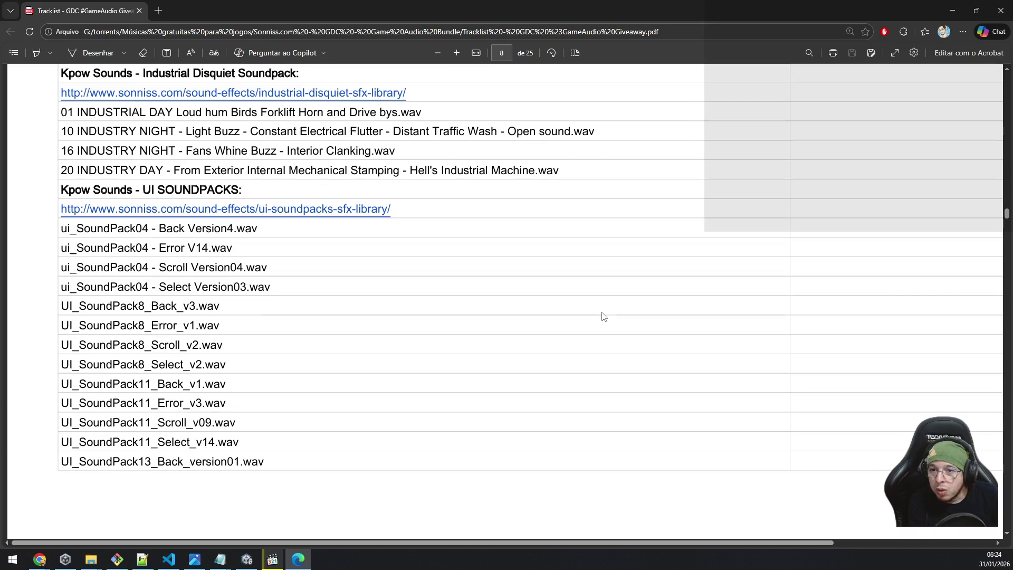
scroll(604, 316, "down", 4)
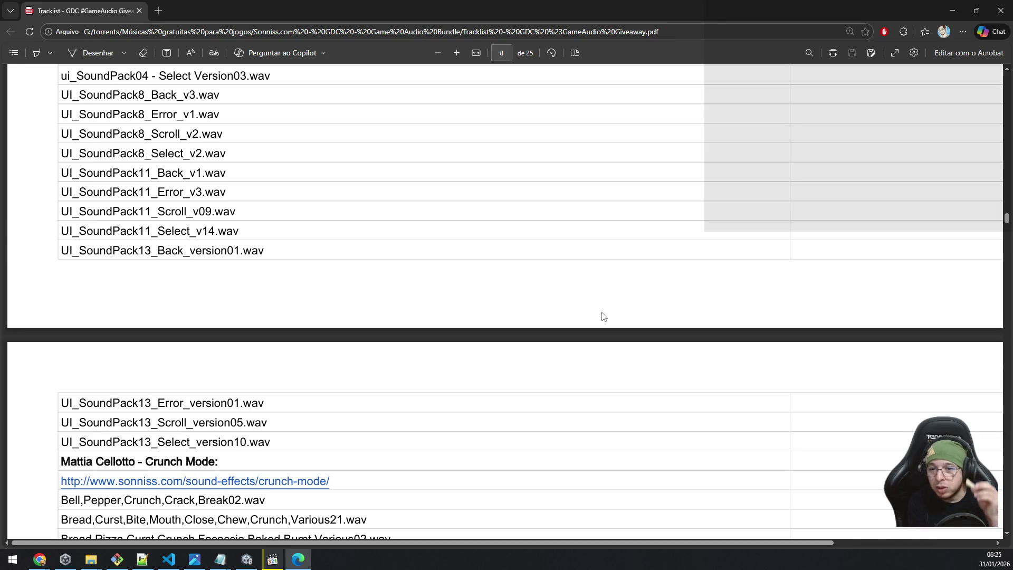
scroll(603, 317, "up", 3)
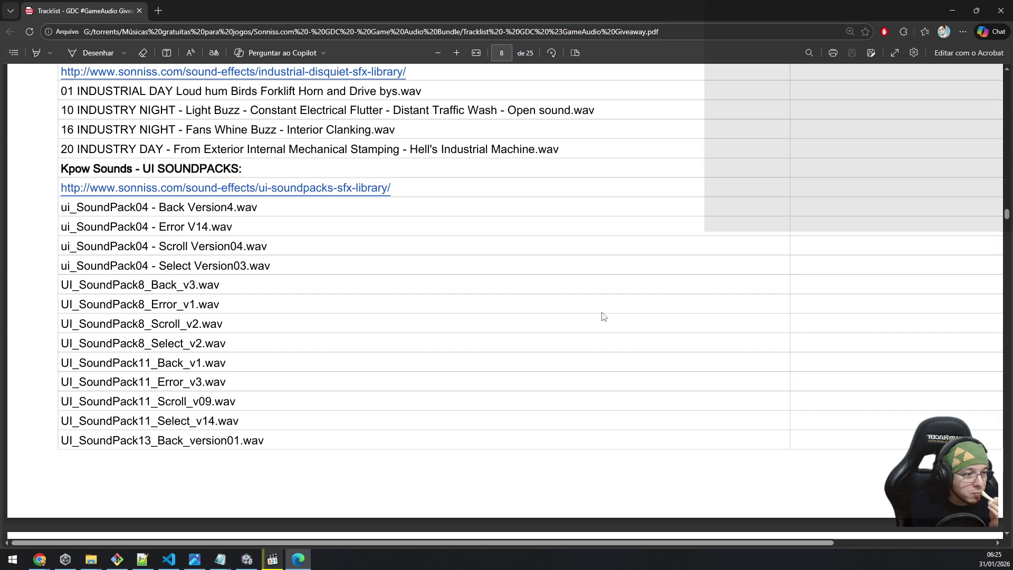
scroll(604, 316, "down", 5)
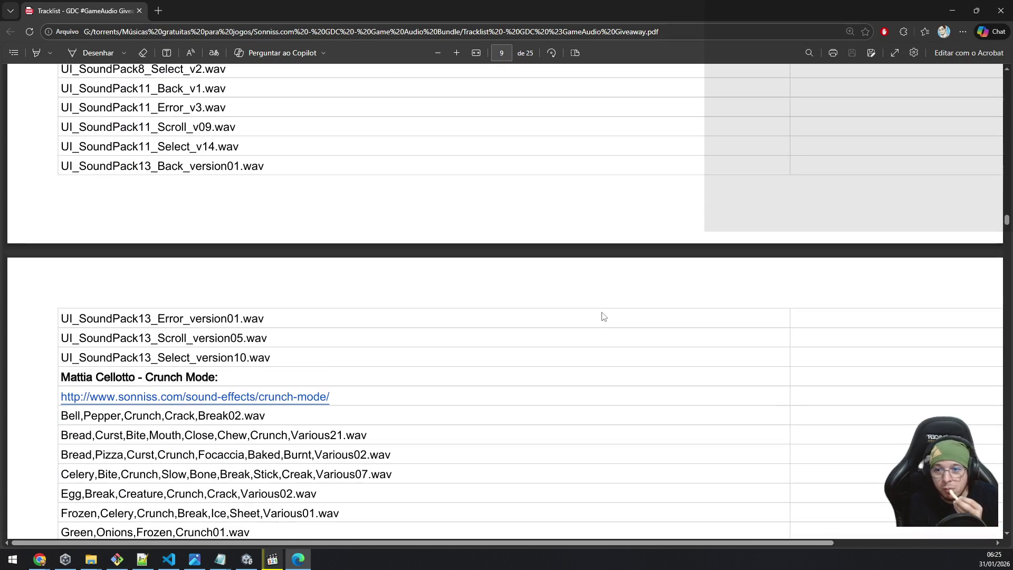
scroll(604, 316, "down", 2)
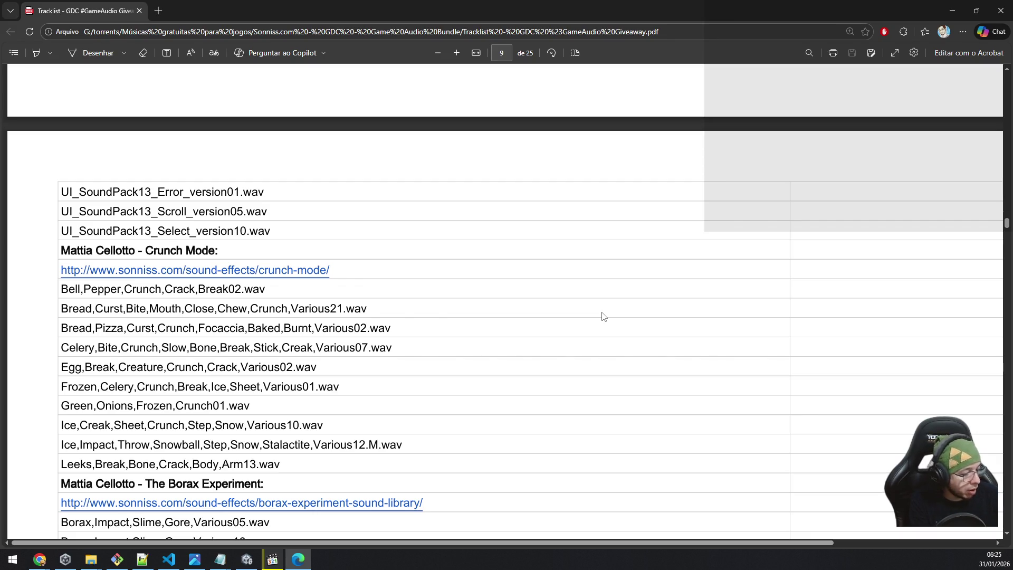
scroll(603, 315, "down", 3)
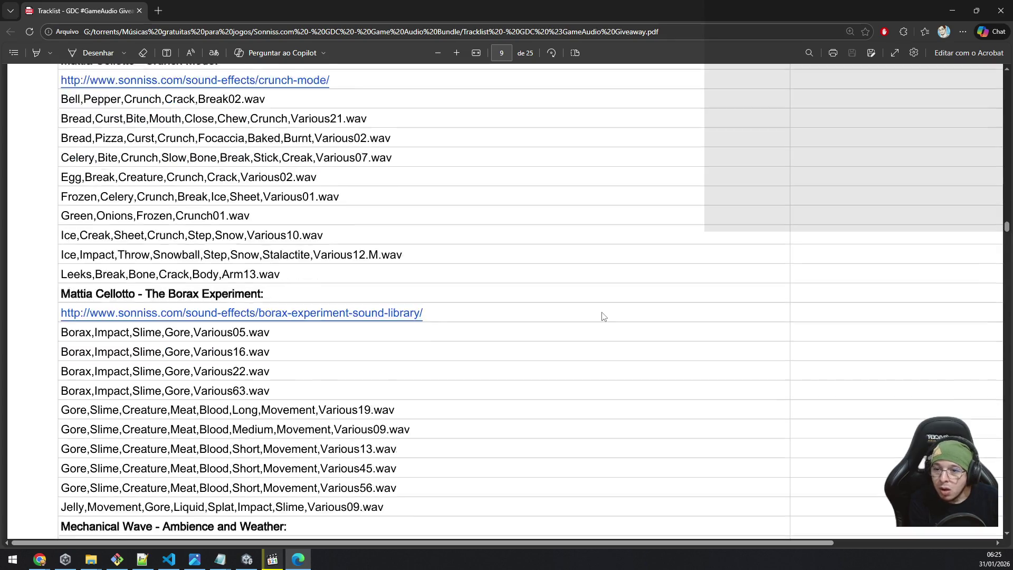
scroll(603, 316, "down", 3)
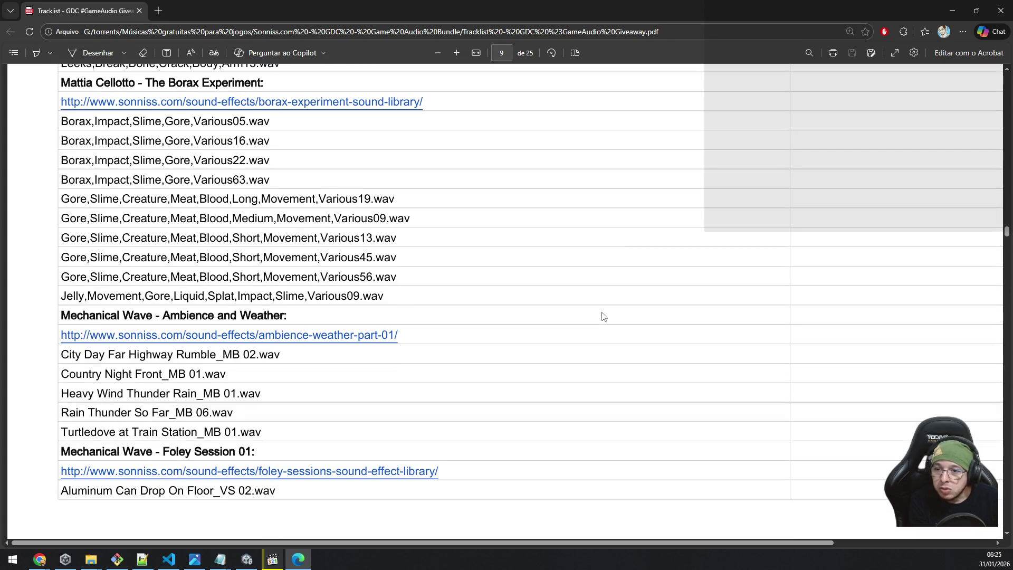
scroll(603, 316, "down", 4)
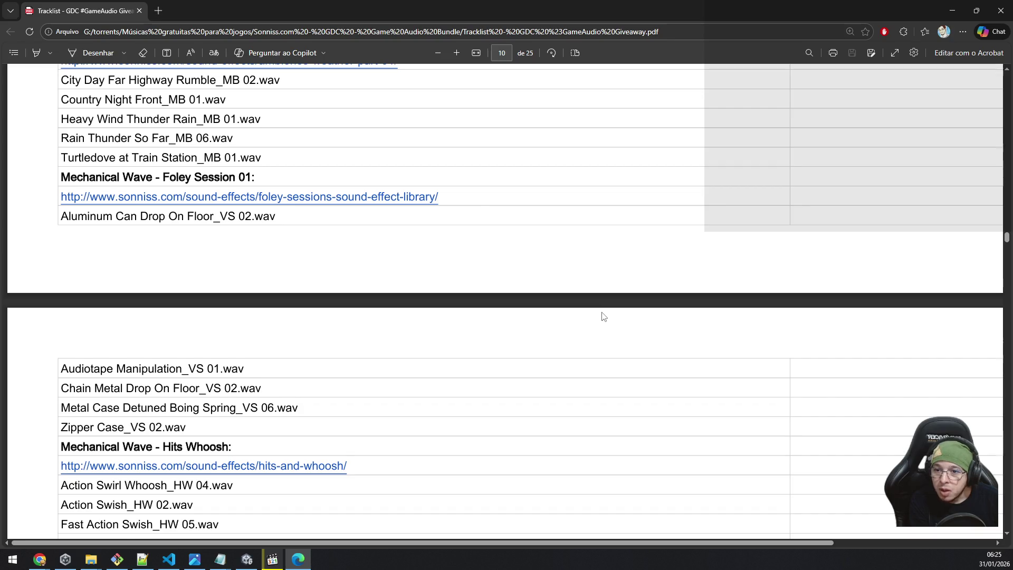
Step: Scroll from page 12 to page 17, past Hong Kong Action Kit and RDGSFX to SoundMorph Bloody Nightmare
scroll(603, 315, "down", 4)
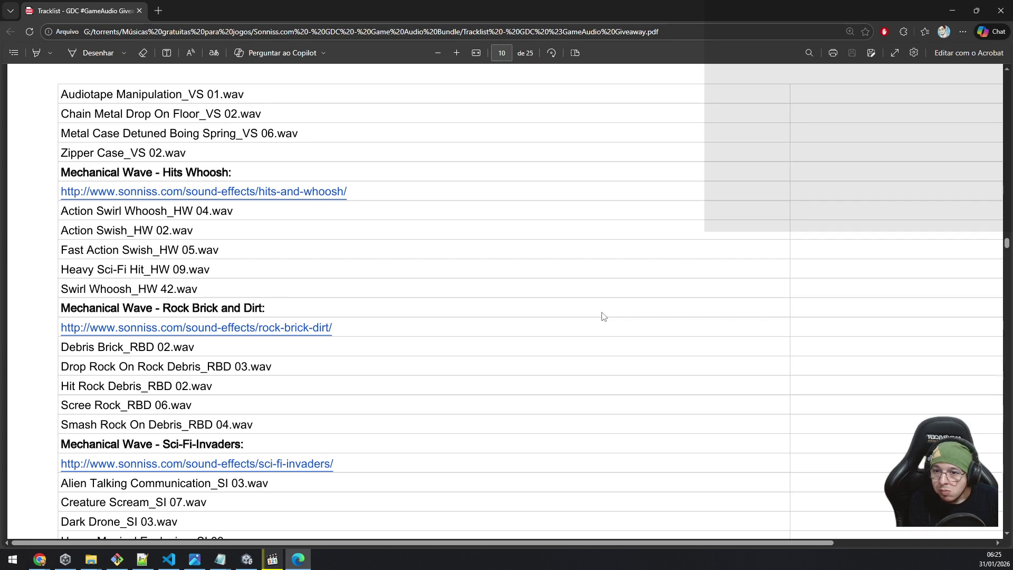
scroll(603, 316, "down", 7)
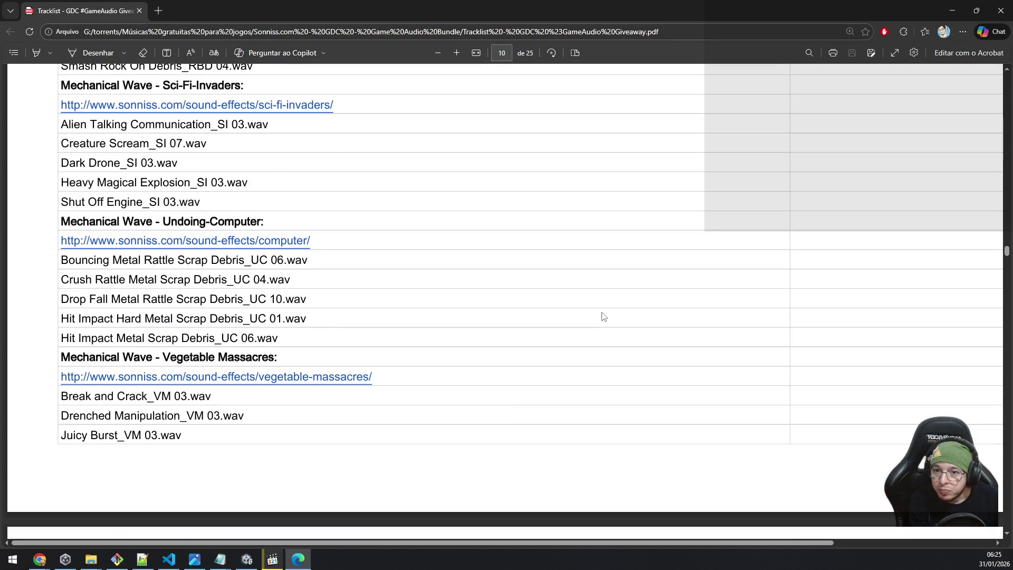
scroll(604, 316, "down", 6)
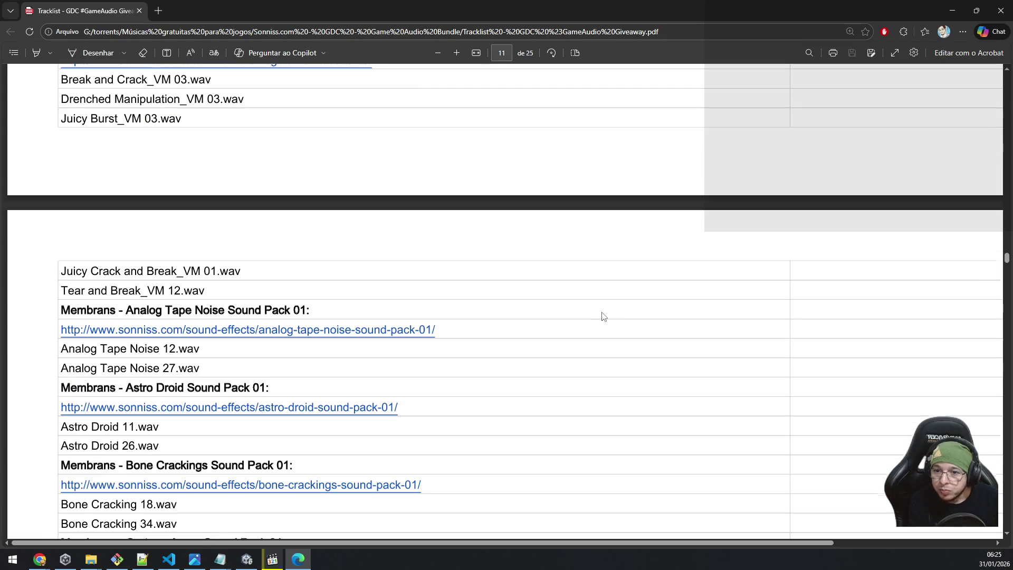
scroll(603, 317, "down", 7)
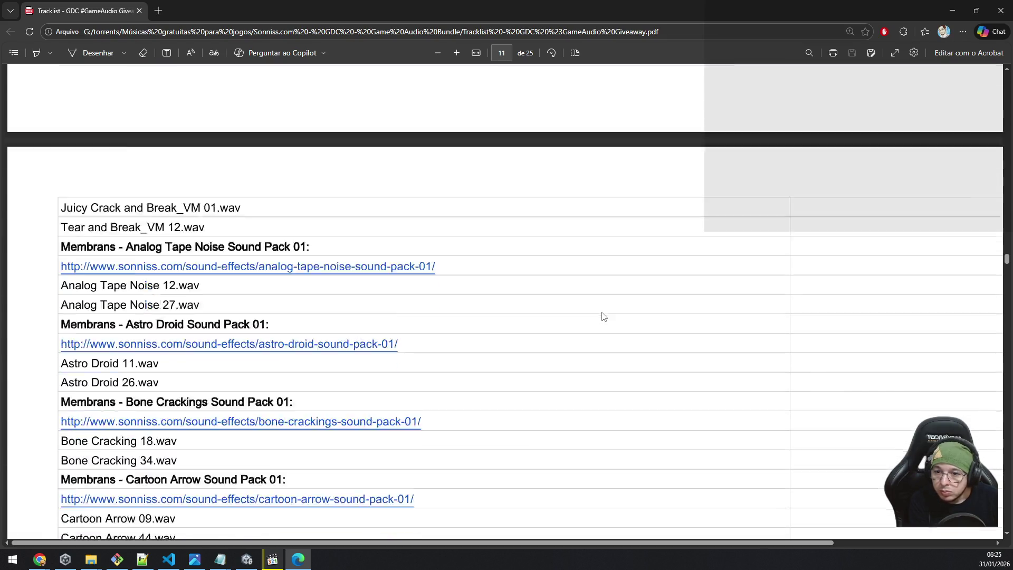
scroll(604, 316, "down", 2)
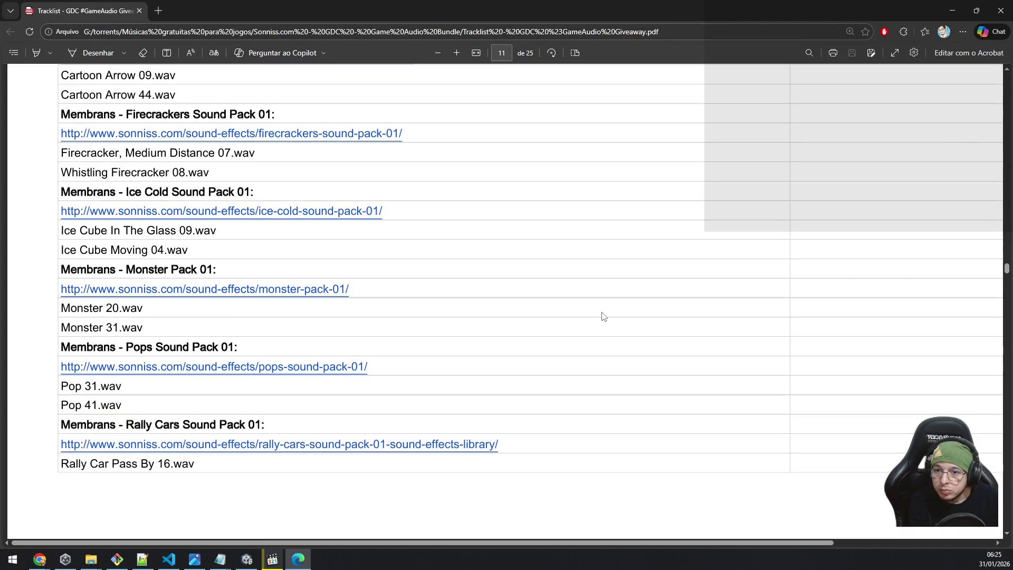
scroll(604, 316, "down", 8)
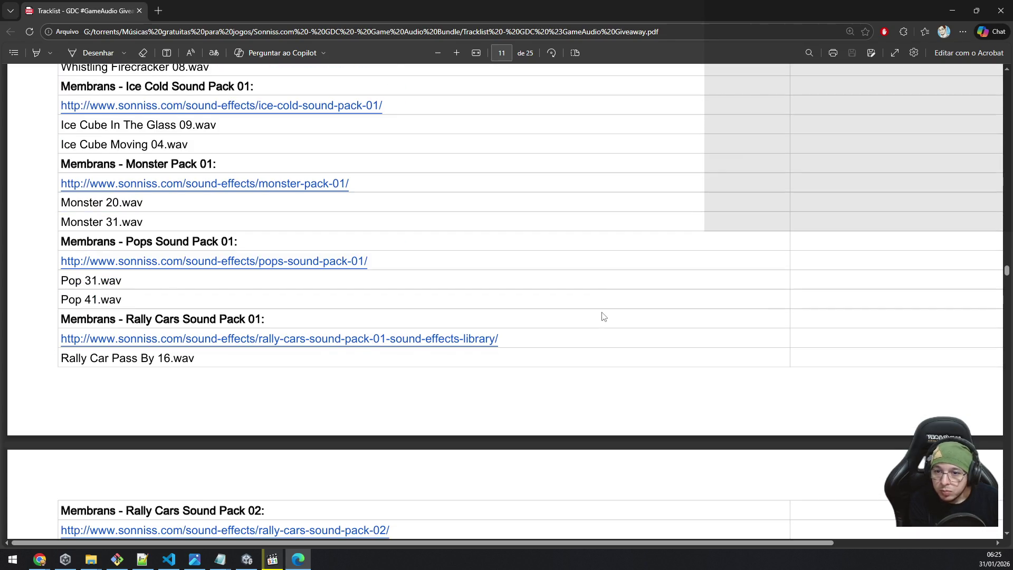
scroll(603, 316, "down", 5)
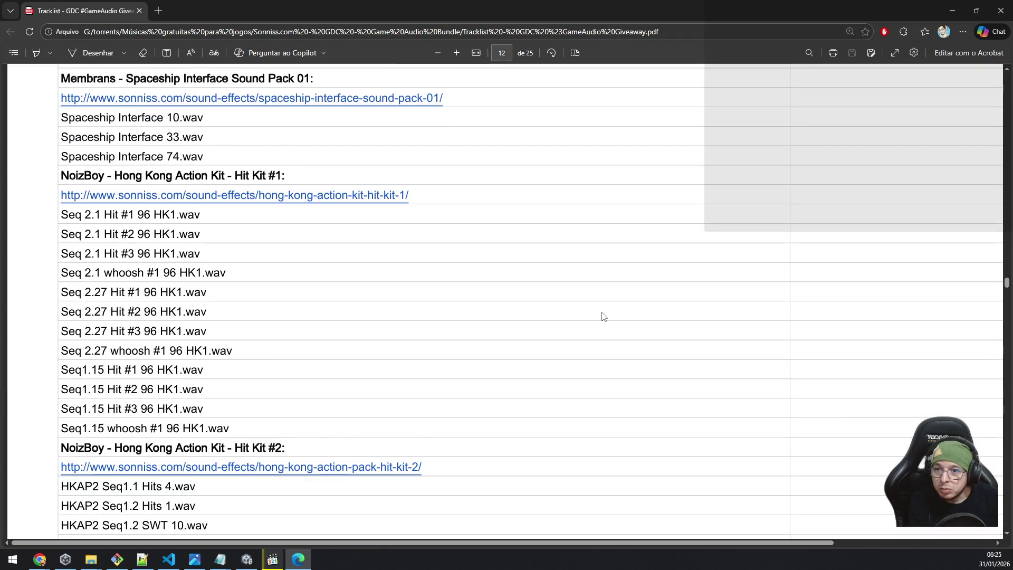
scroll(603, 316, "down", 6)
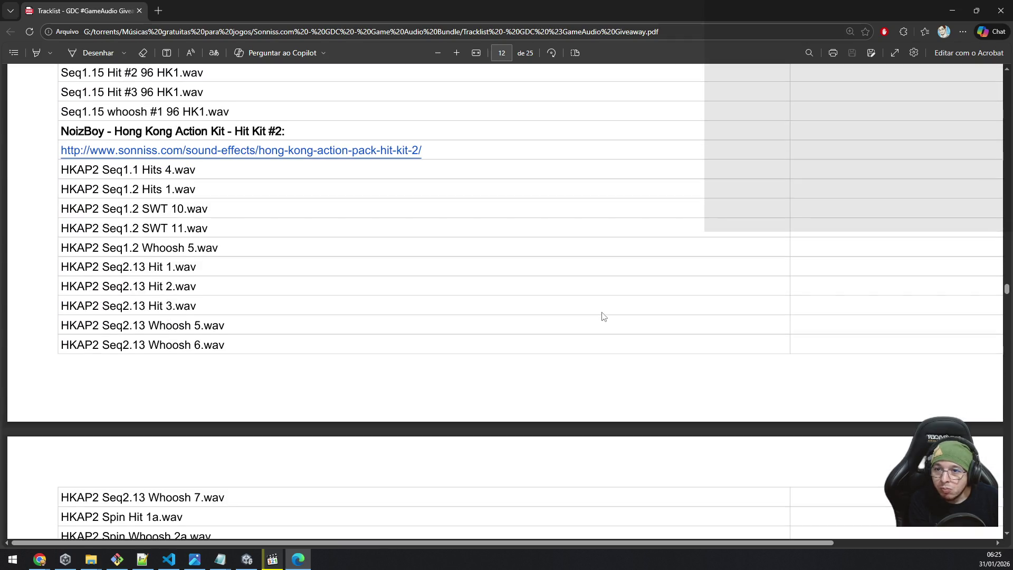
scroll(604, 316, "up", 4)
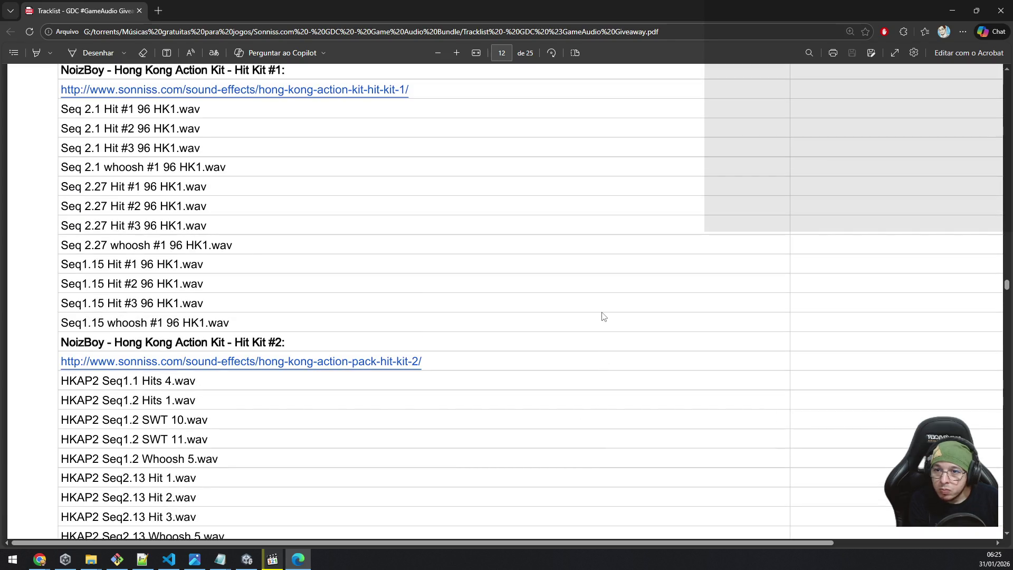
scroll(604, 316, "up", 1)
scroll(604, 316, "down", 7)
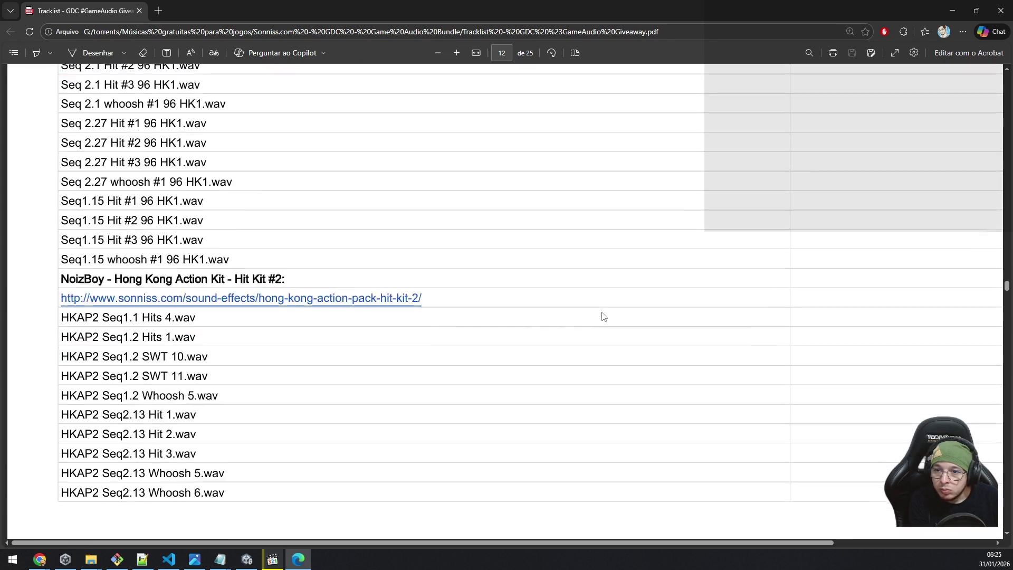
scroll(604, 316, "down", 3)
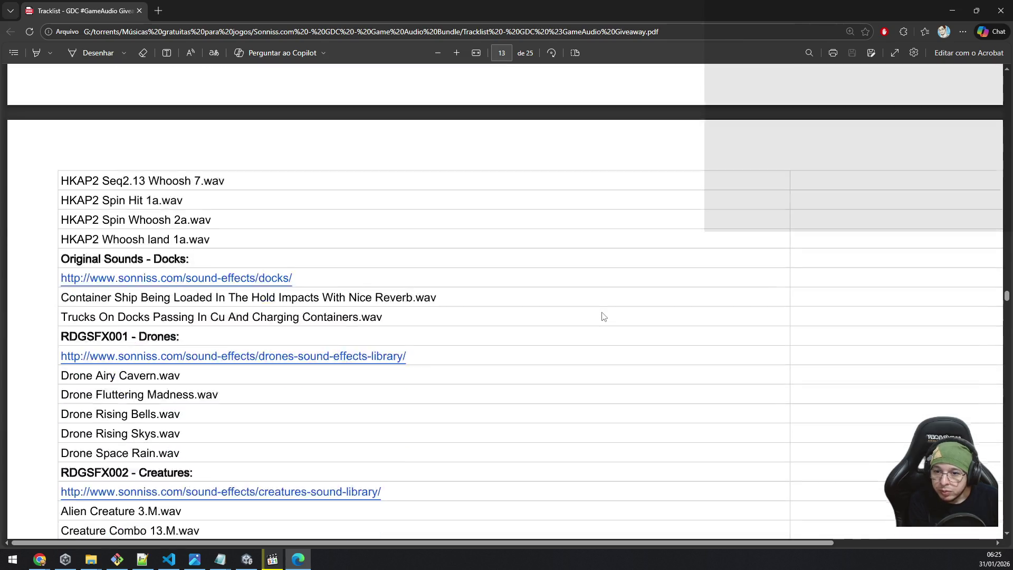
scroll(604, 316, "down", 4)
scroll(604, 316, "down", 4)
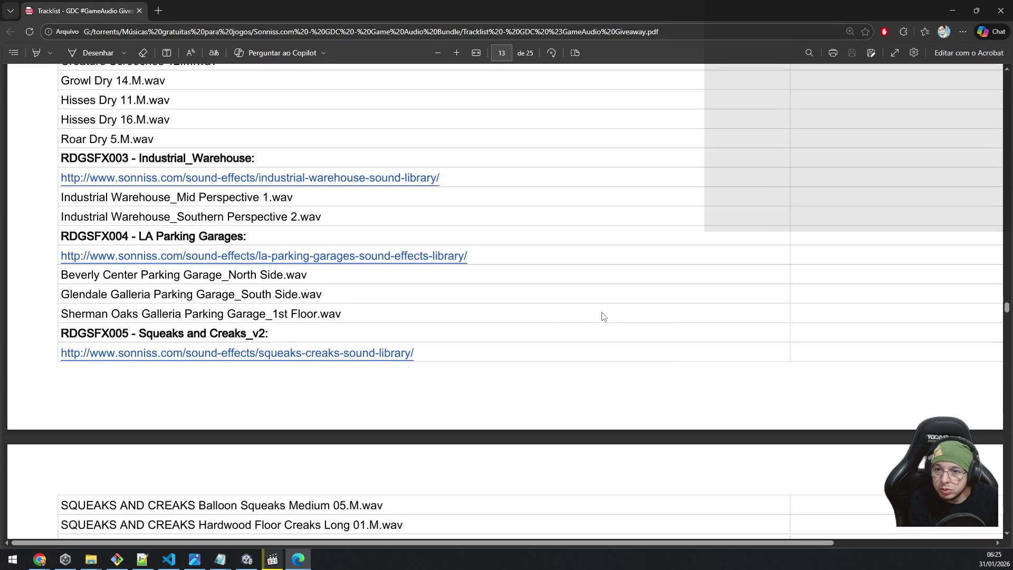
scroll(603, 316, "down", 4)
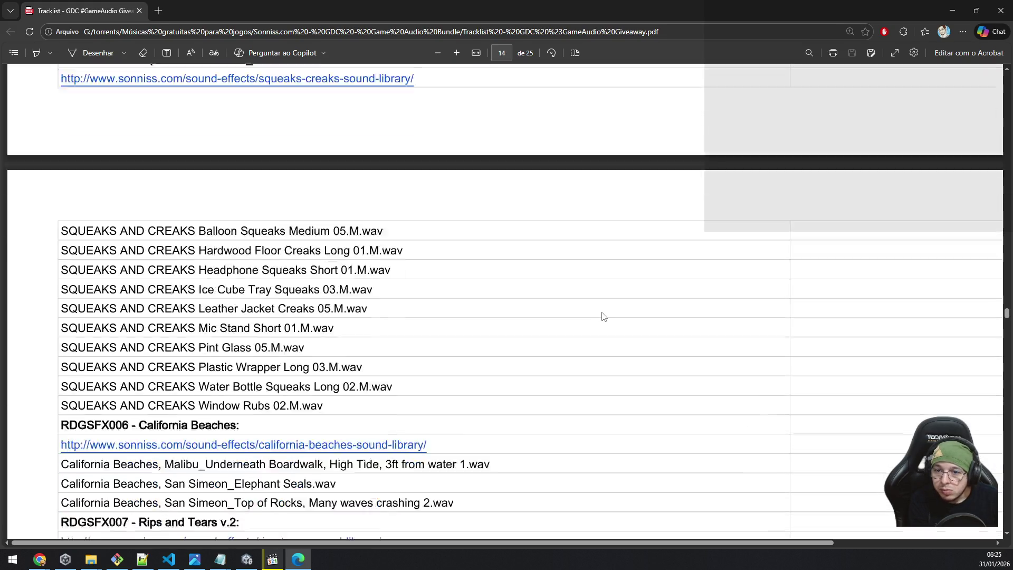
scroll(604, 316, "down", 4)
scroll(603, 316, "down", 4)
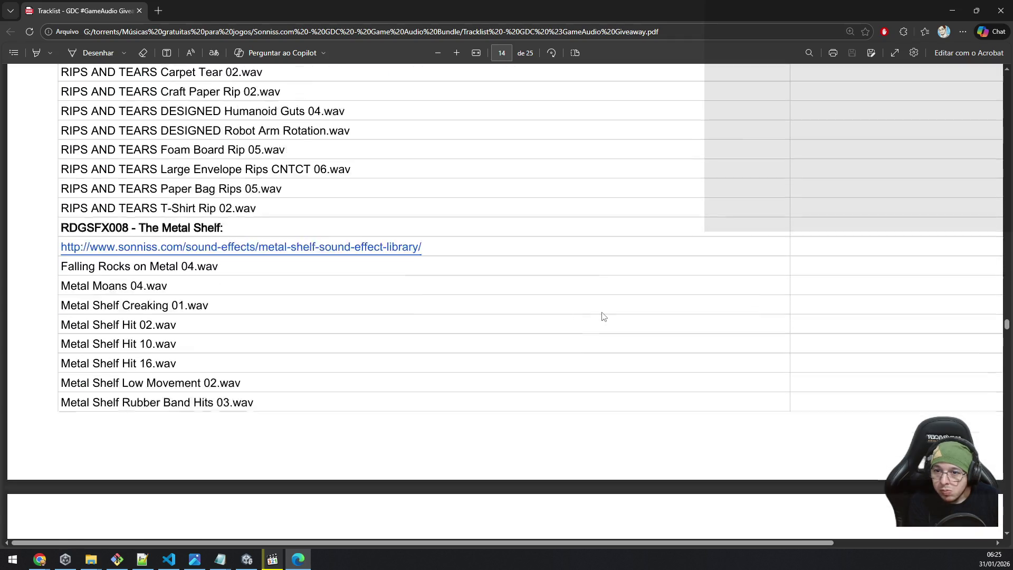
scroll(604, 316, "down", 5)
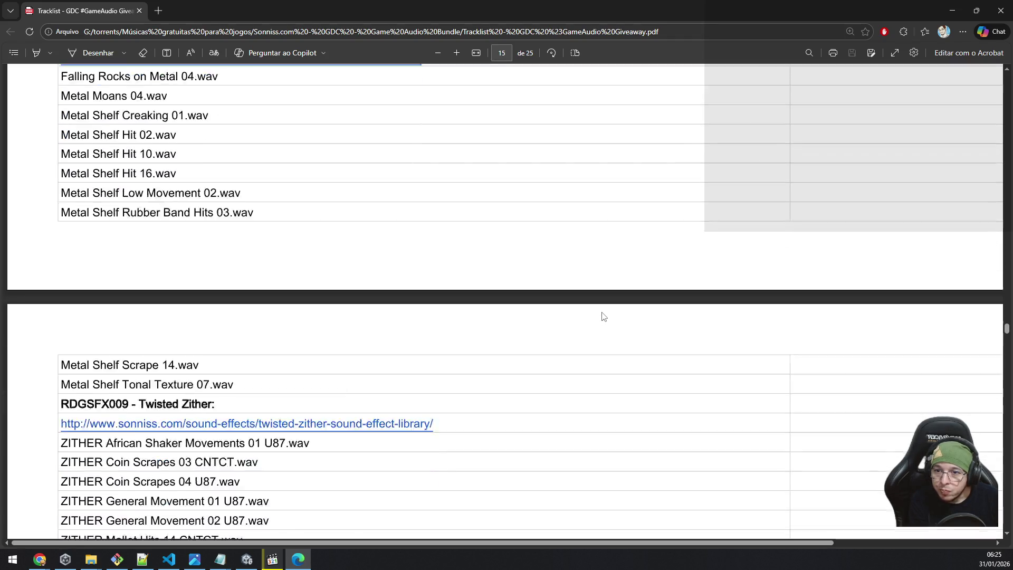
scroll(603, 316, "down", 7)
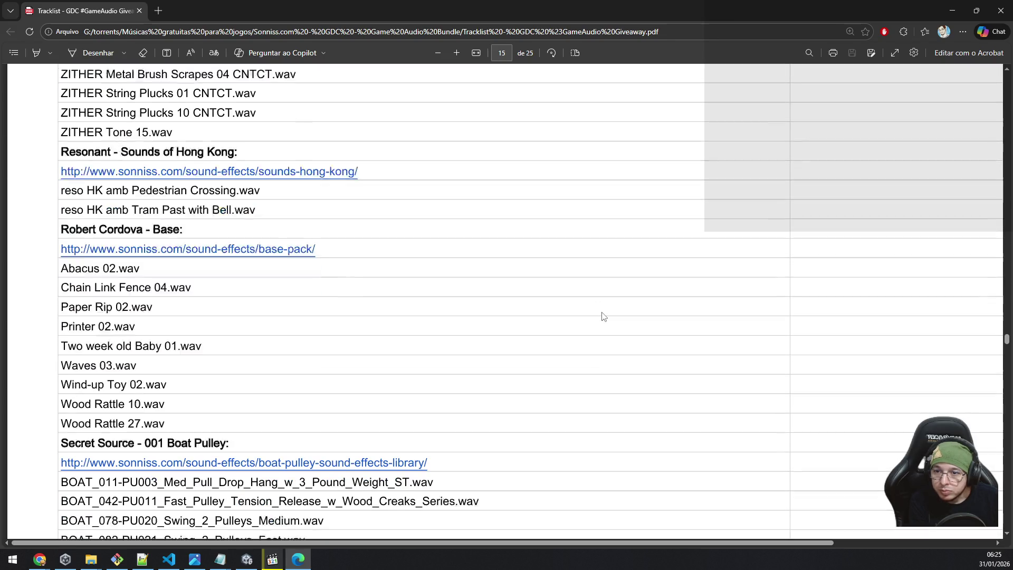
scroll(603, 316, "down", 8)
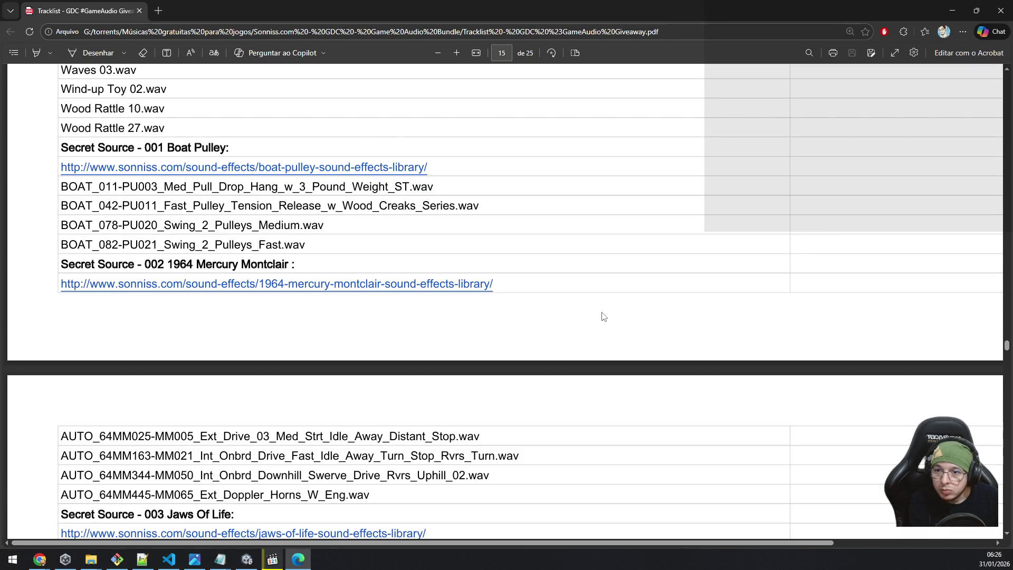
scroll(604, 316, "down", 6)
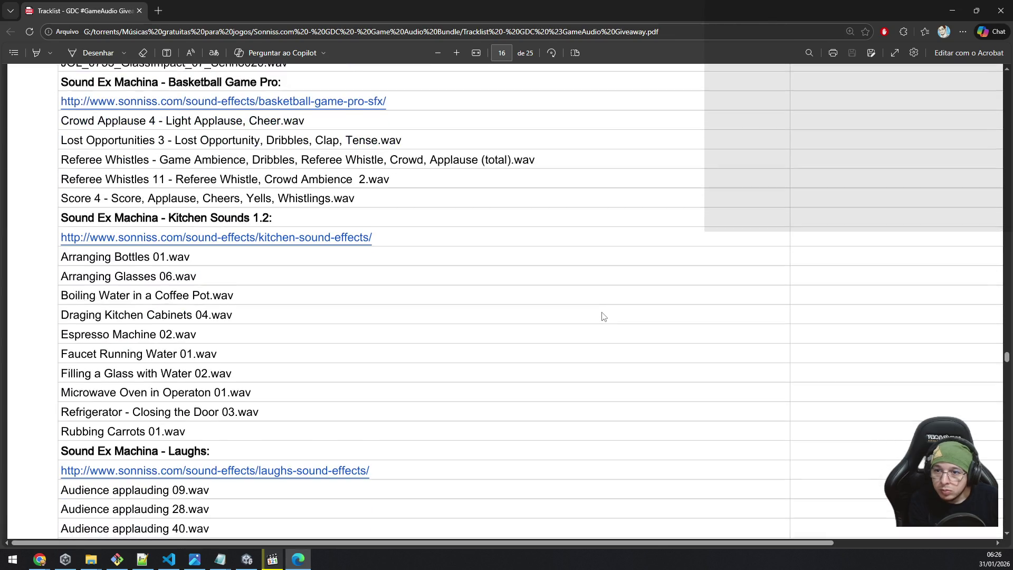
scroll(604, 316, "down", 8)
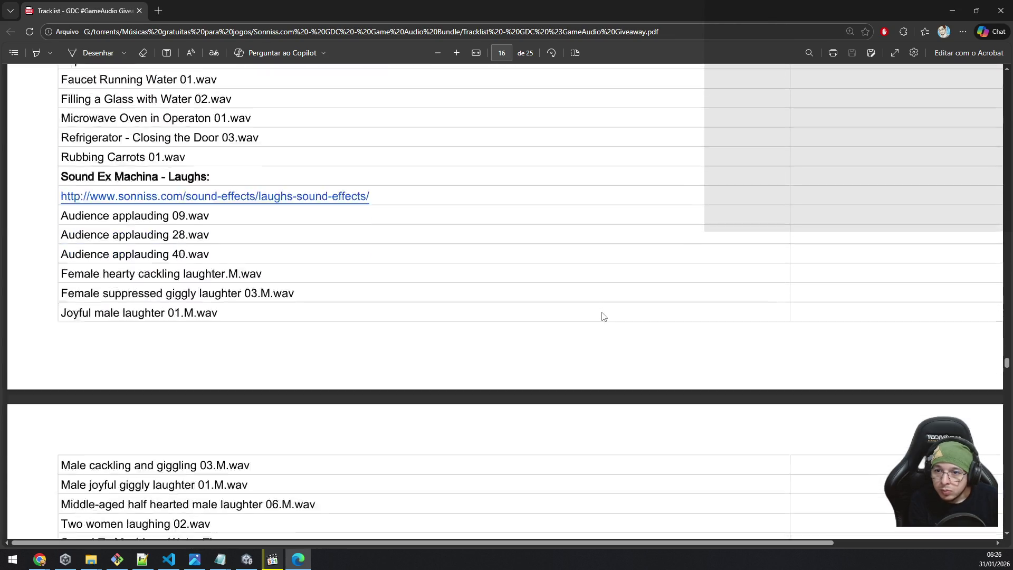
scroll(603, 316, "up", 1)
scroll(604, 316, "down", 2)
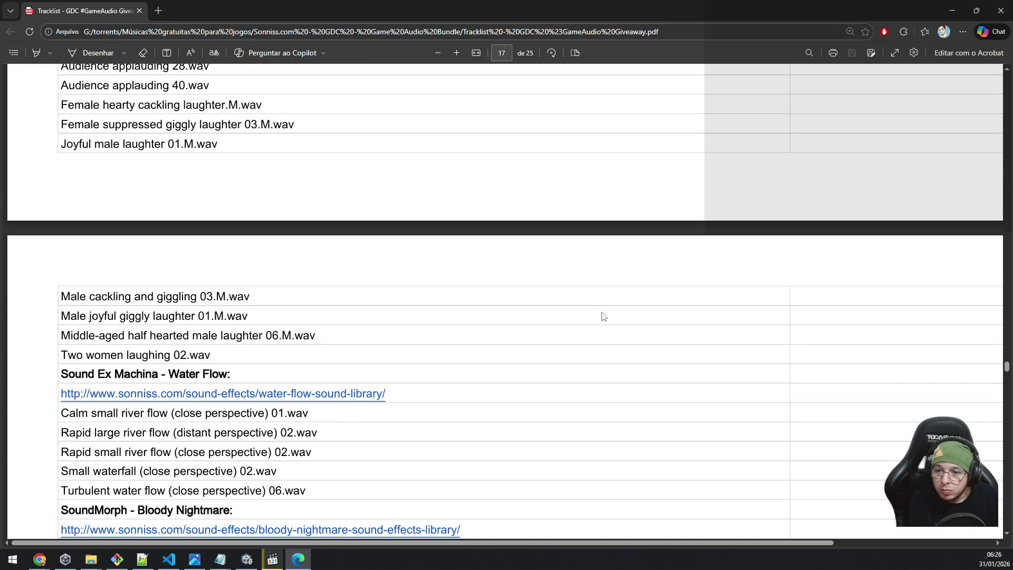
scroll(604, 317, "down", 5)
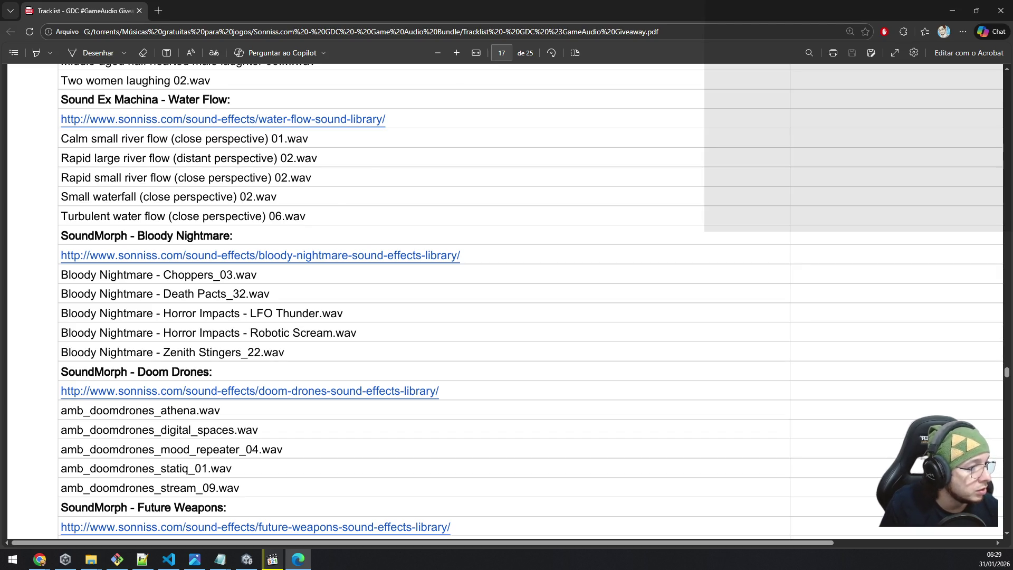
Step: Scroll to page 24, reaching Varazuvi California Foley, Hollywood Dragons and Natural Environments
scroll(520, 151, "down", 7)
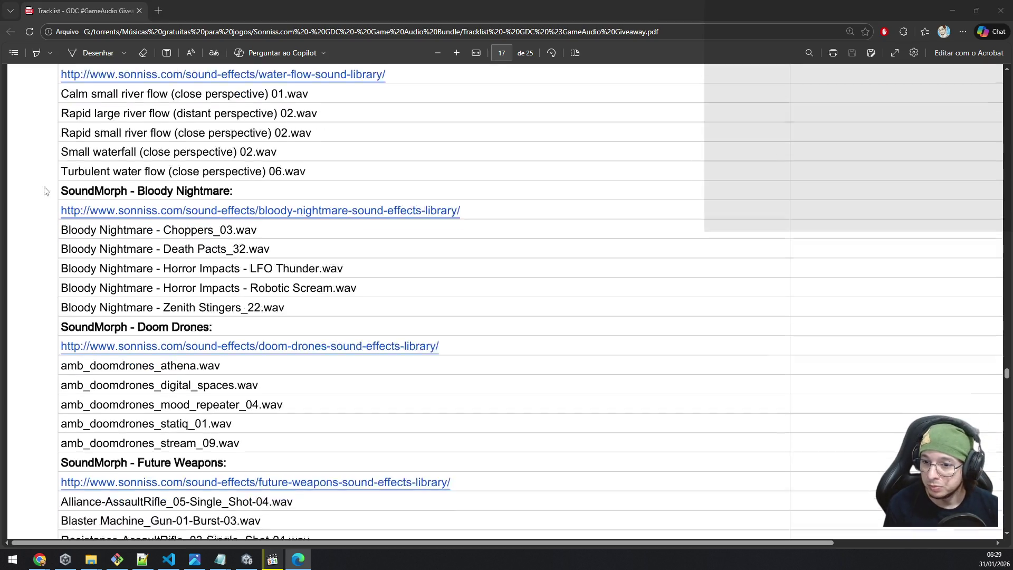
scroll(38, 261, "down", 7)
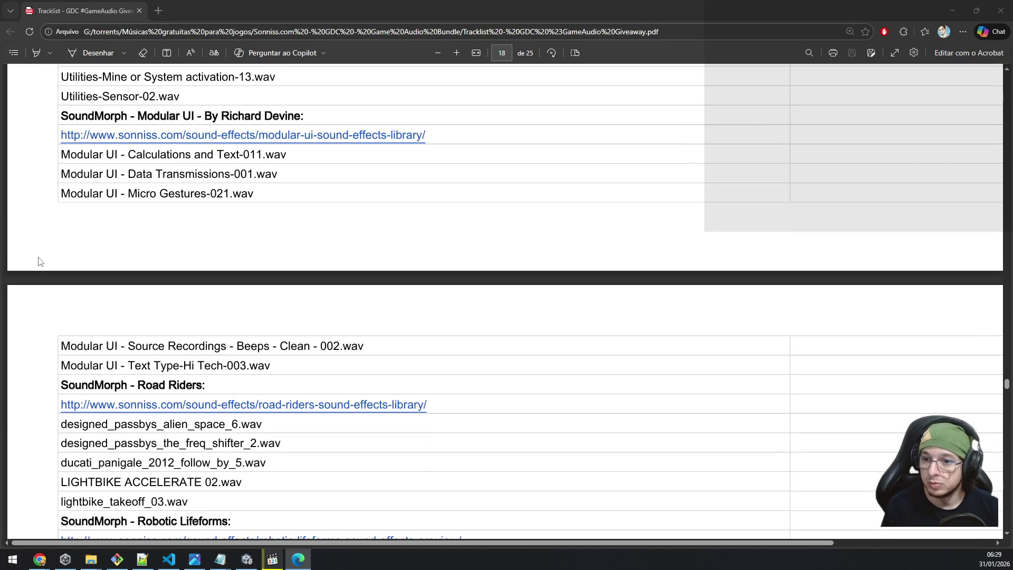
scroll(38, 261, "down", 8)
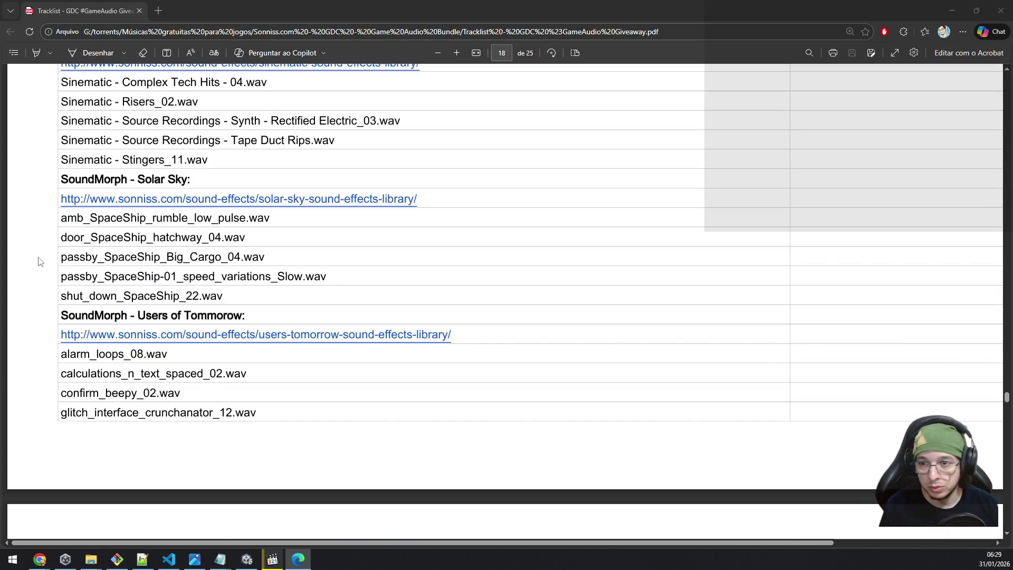
scroll(38, 260, "down", 4)
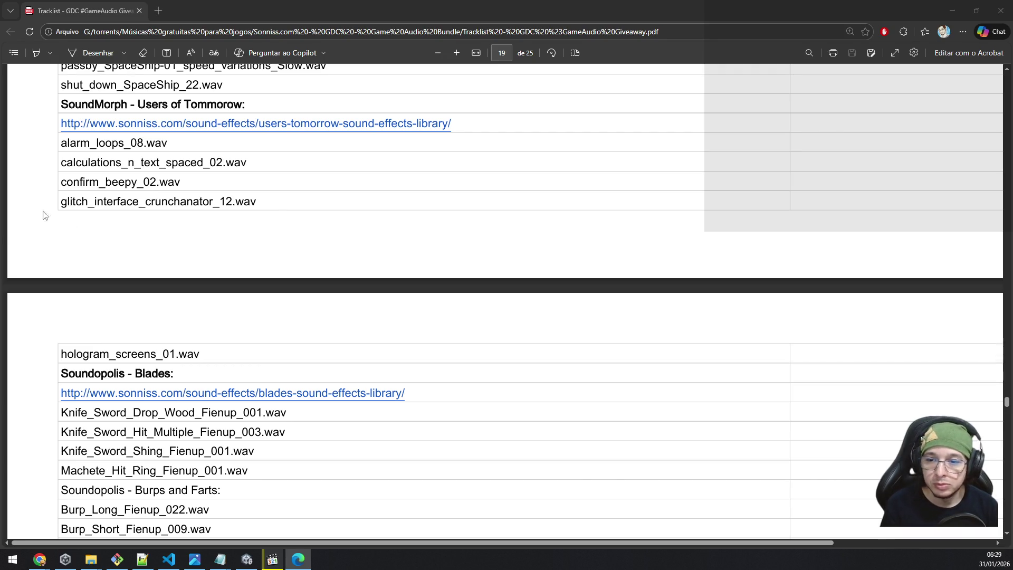
scroll(358, 378, "down", 3)
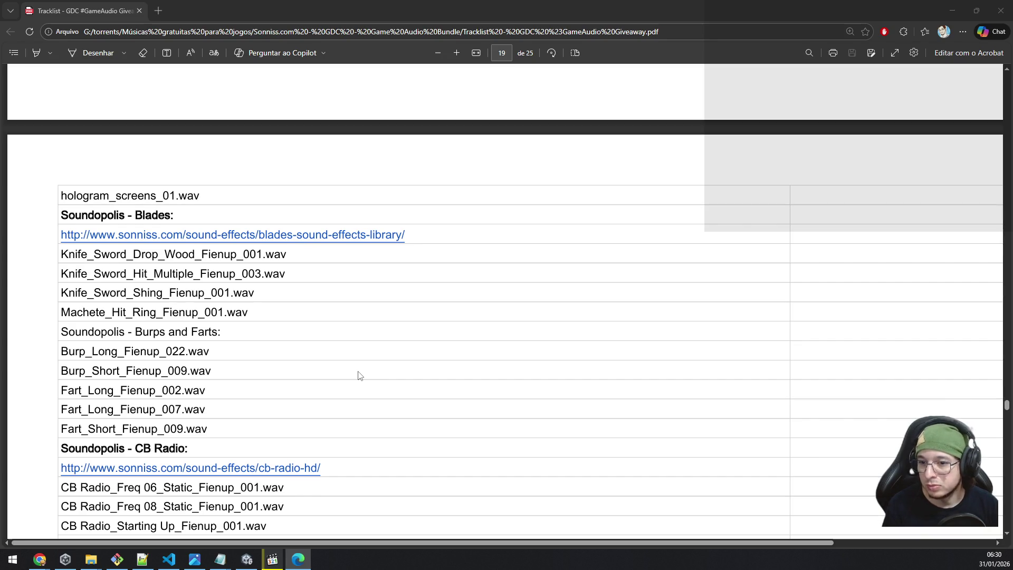
scroll(359, 376, "down", 6)
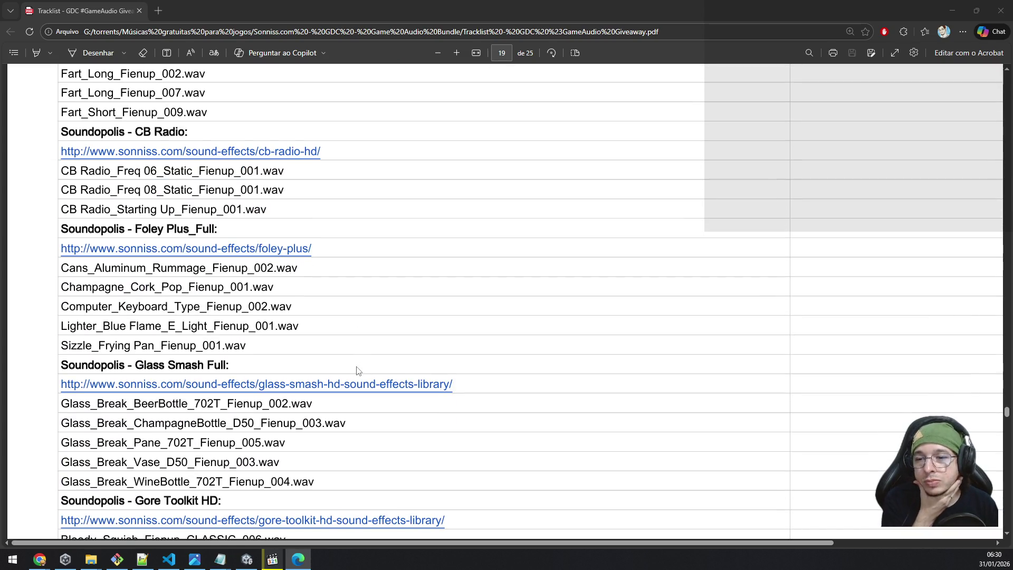
scroll(358, 371, "down", 4)
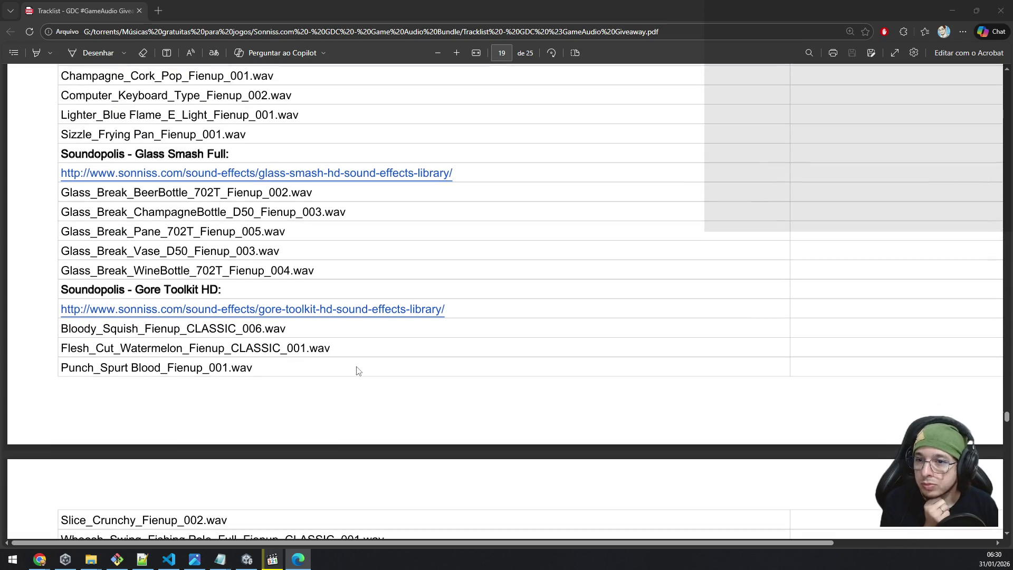
scroll(358, 371, "down", 8)
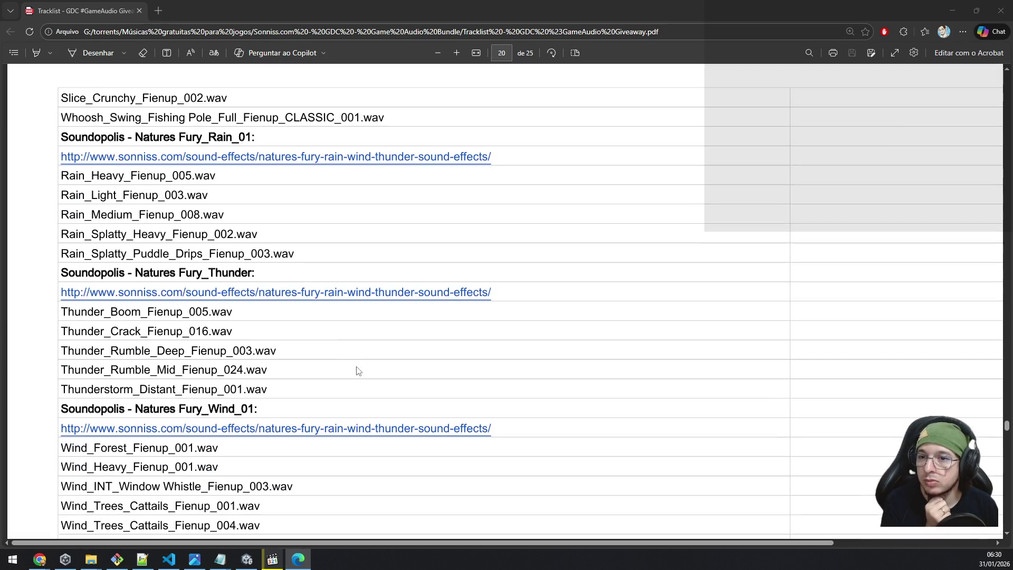
scroll(358, 371, "down", 3)
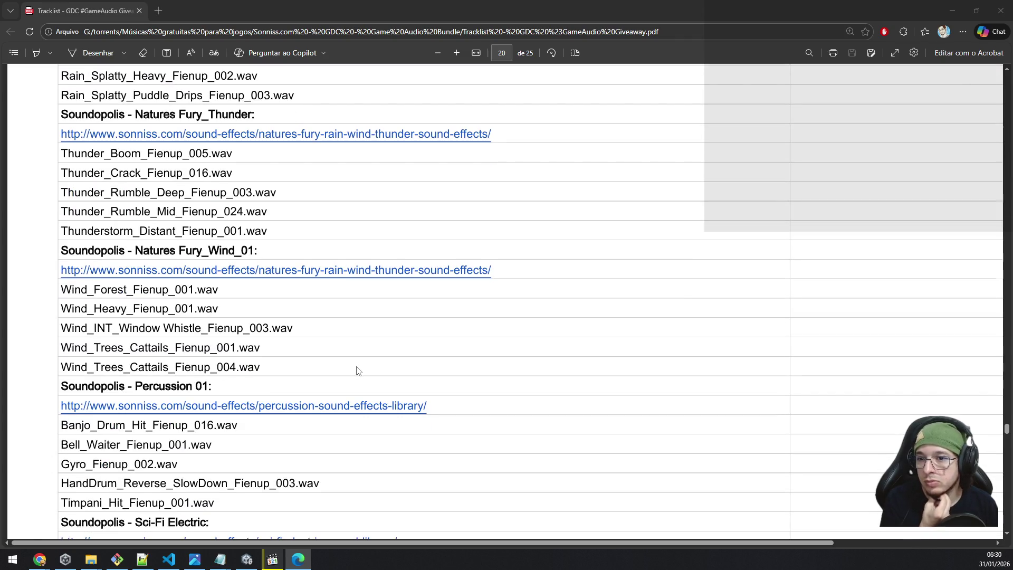
scroll(358, 371, "down", 5)
scroll(357, 371, "down", 3)
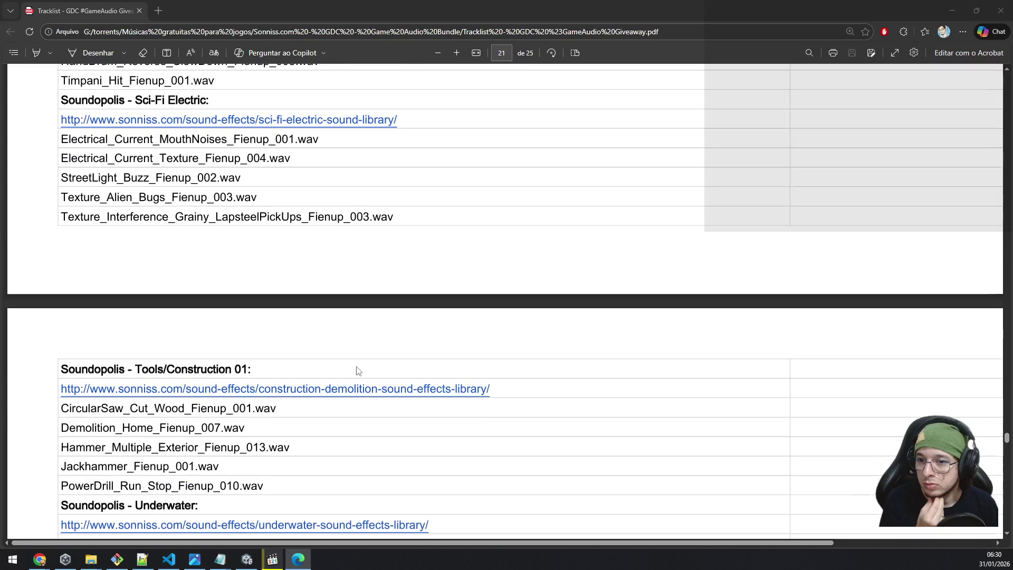
scroll(357, 371, "down", 6)
scroll(357, 371, "down", 3)
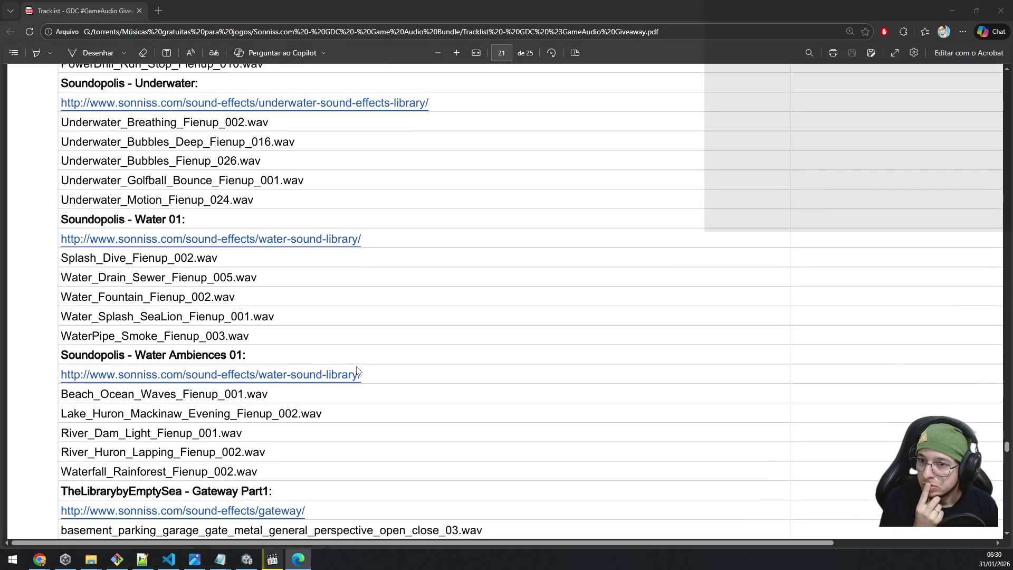
scroll(356, 371, "down", 4)
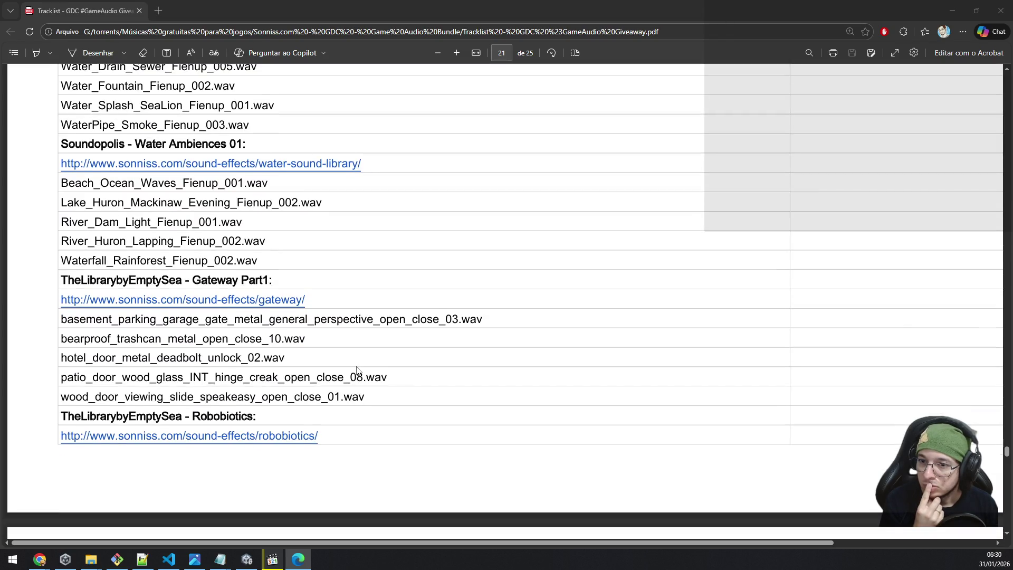
scroll(356, 371, "down", 5)
scroll(357, 371, "down", 4)
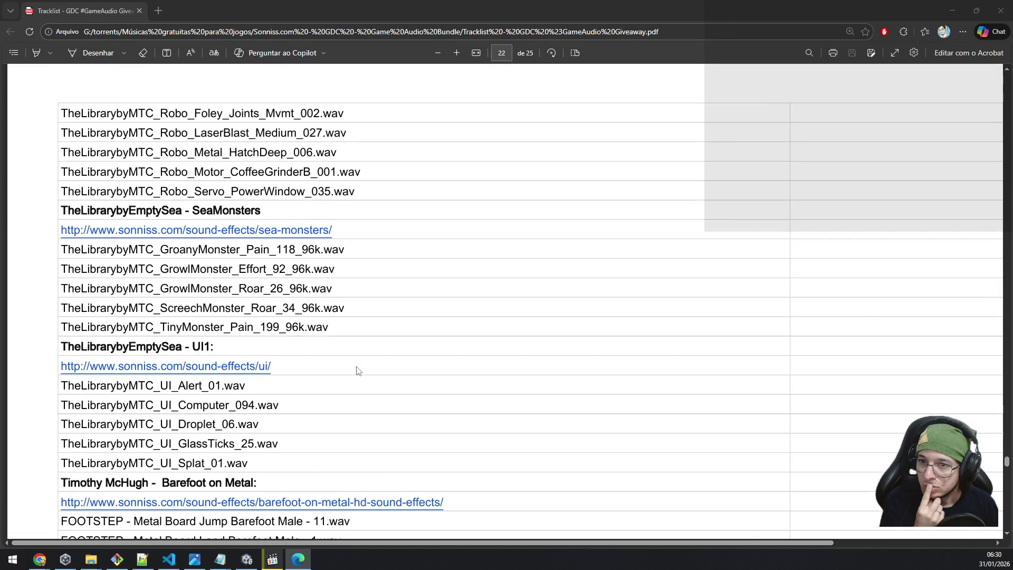
scroll(357, 371, "down", 4)
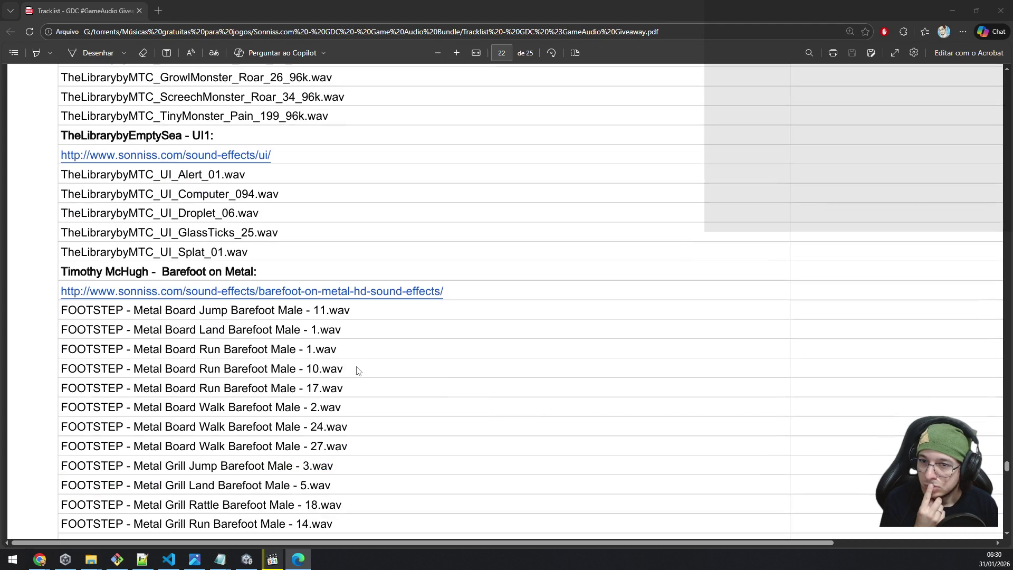
scroll(357, 371, "down", 10)
scroll(356, 371, "down", 5)
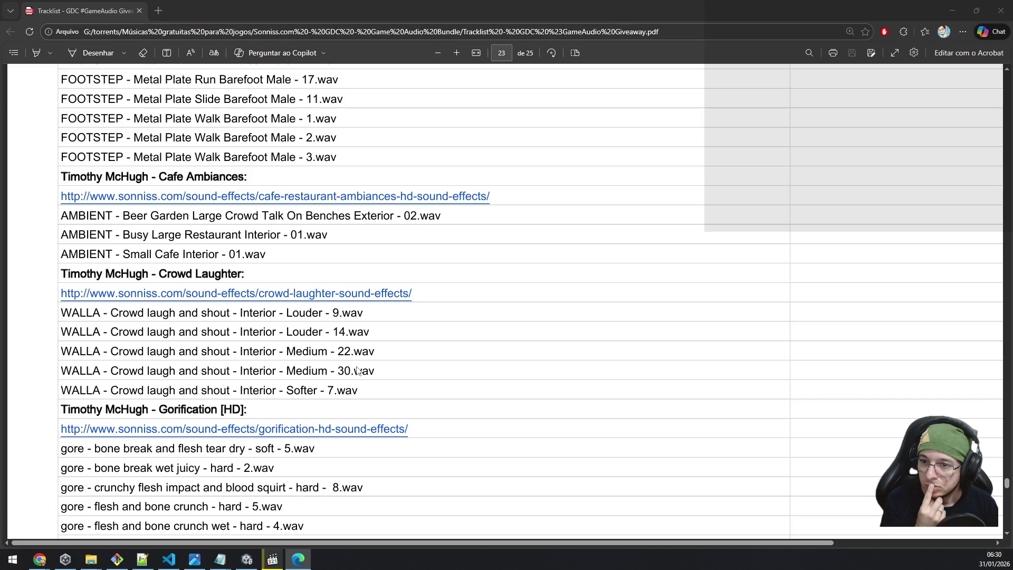
scroll(357, 371, "up", 4)
scroll(356, 371, "down", 10)
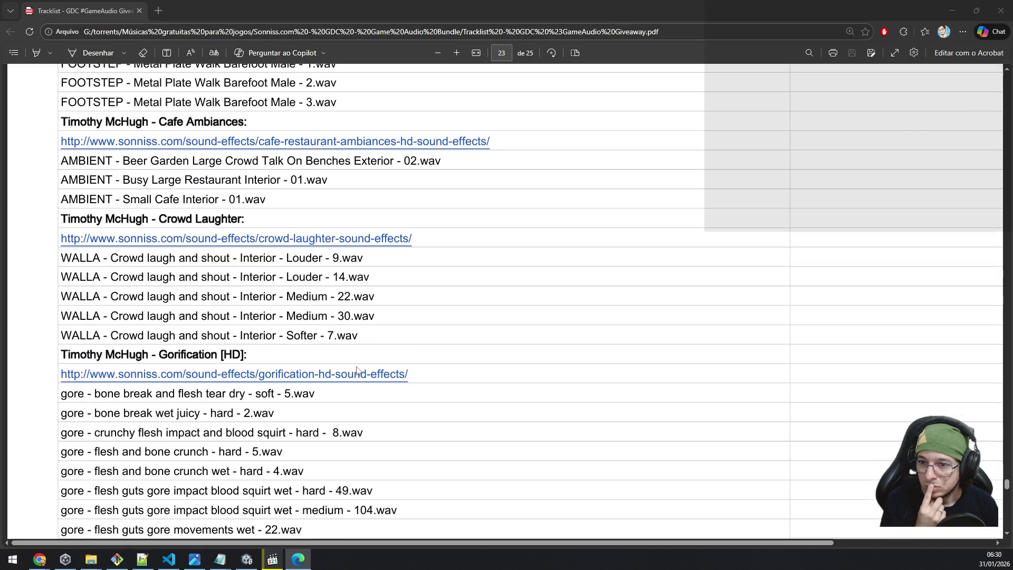
scroll(356, 371, "down", 10)
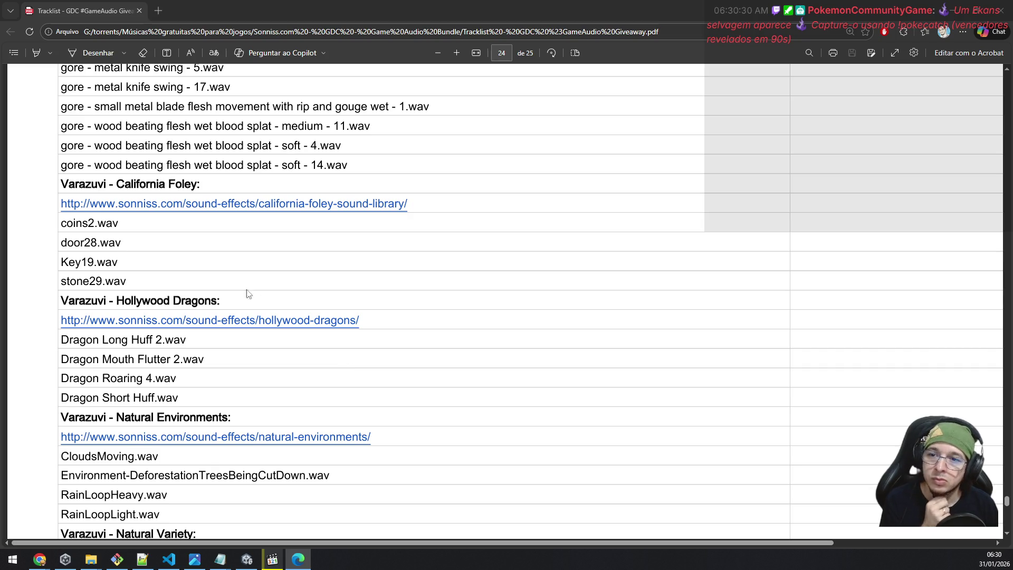
left_click_drag(121, 240, 60, 252)
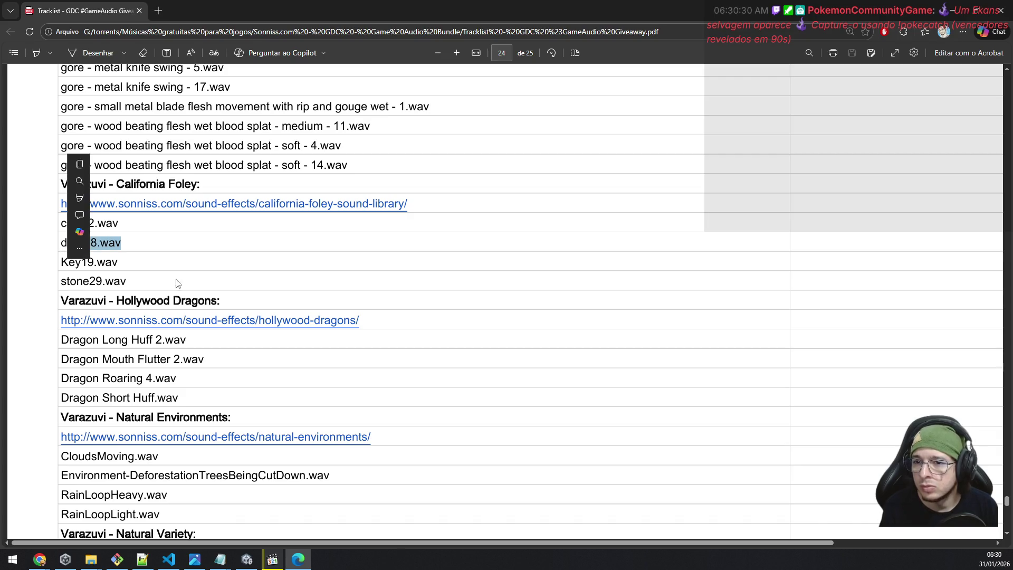
left_click(235, 204)
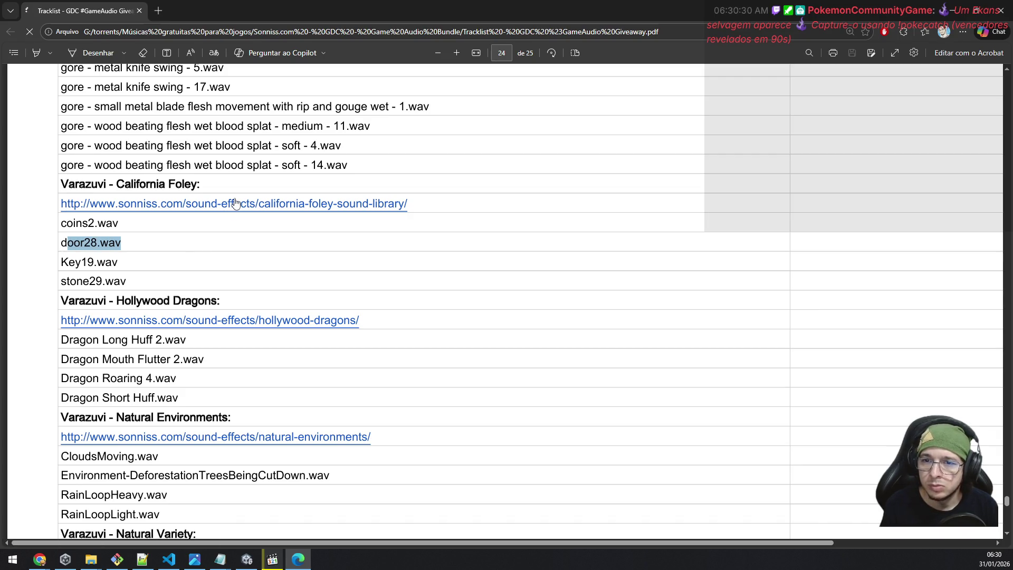
left_click(229, 203)
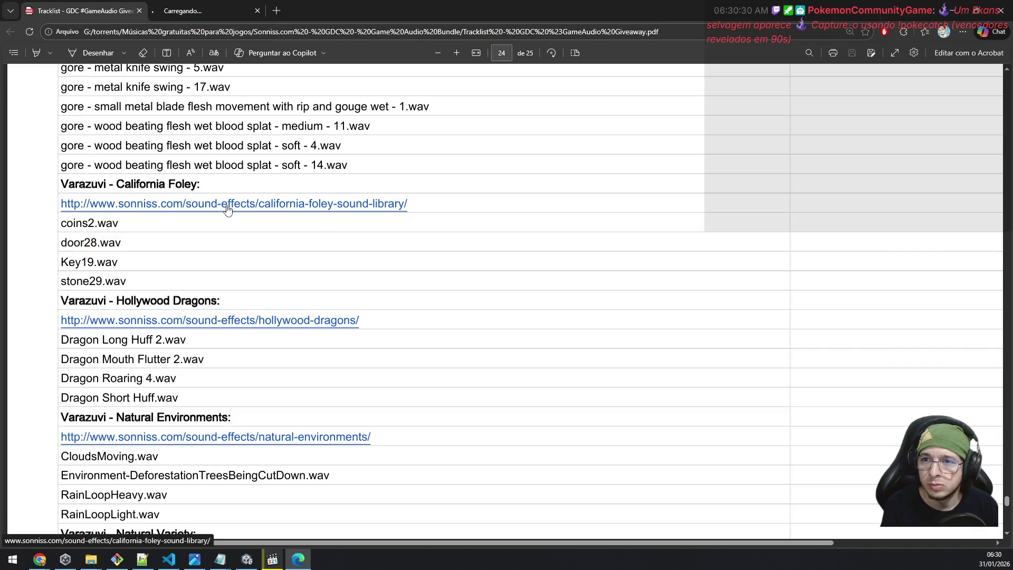
left_click(170, 9)
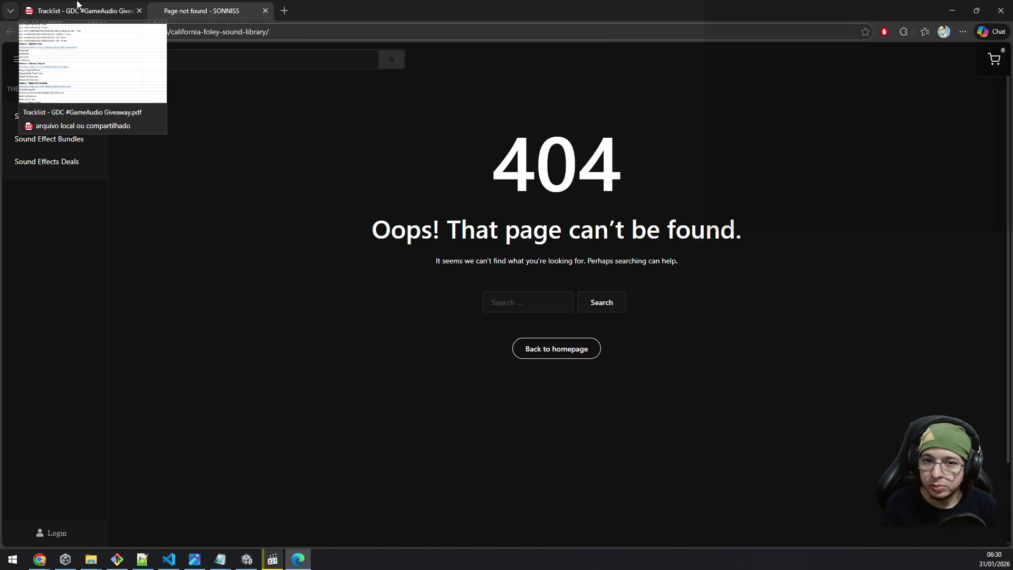
middle_click(221, 6)
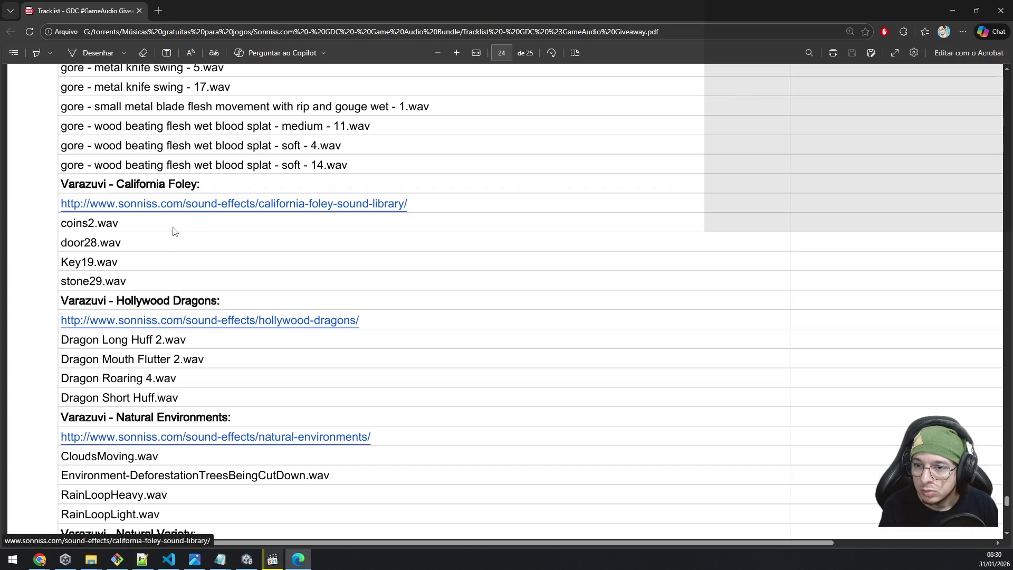
left_click_drag(197, 182, 125, 183)
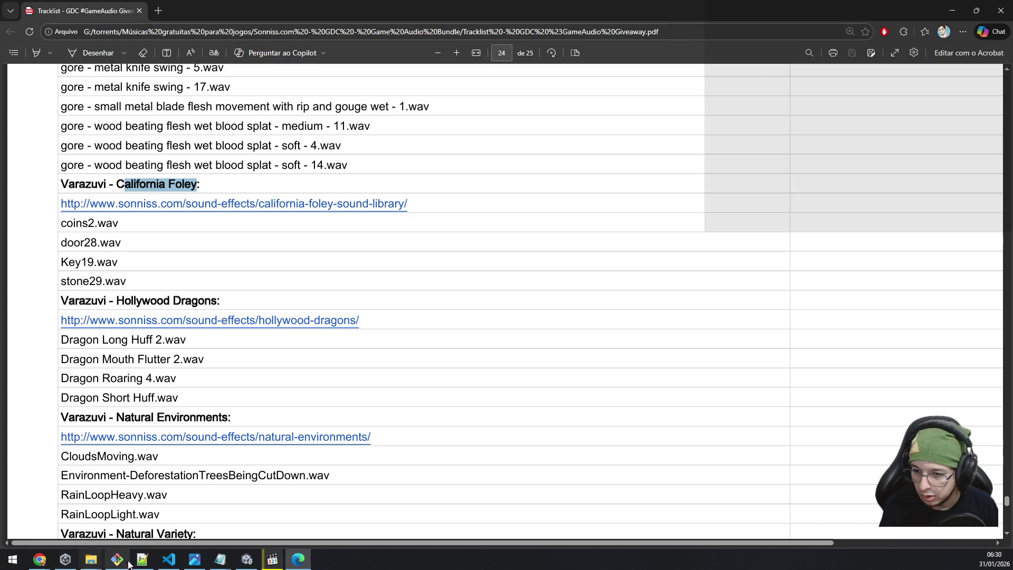
left_click(91, 559)
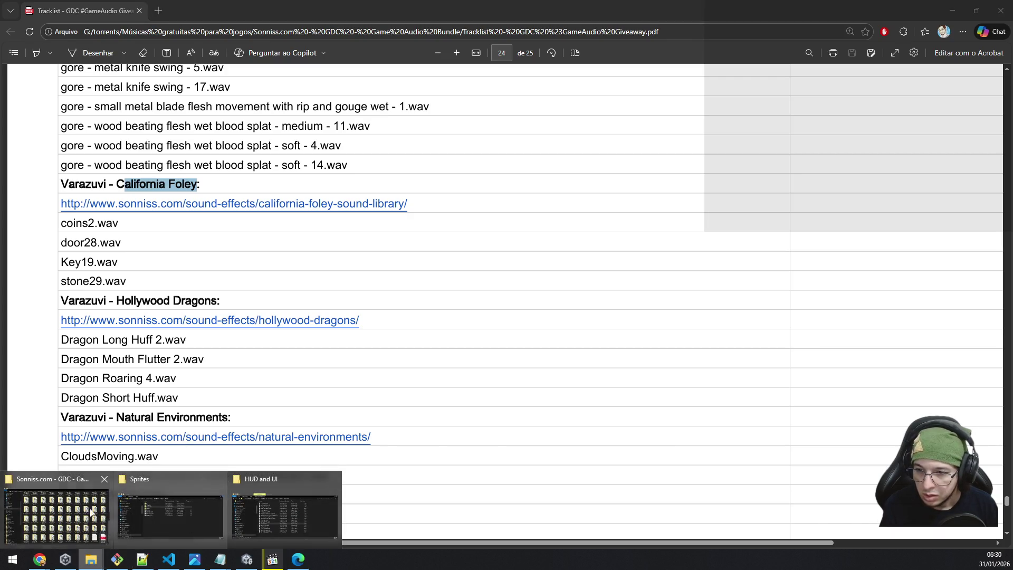
Step: Bring the Sonniss bundle folder window forward and open the Varazuvi - California Foley folder
left_click(78, 505)
scroll(682, 258, "up", 5)
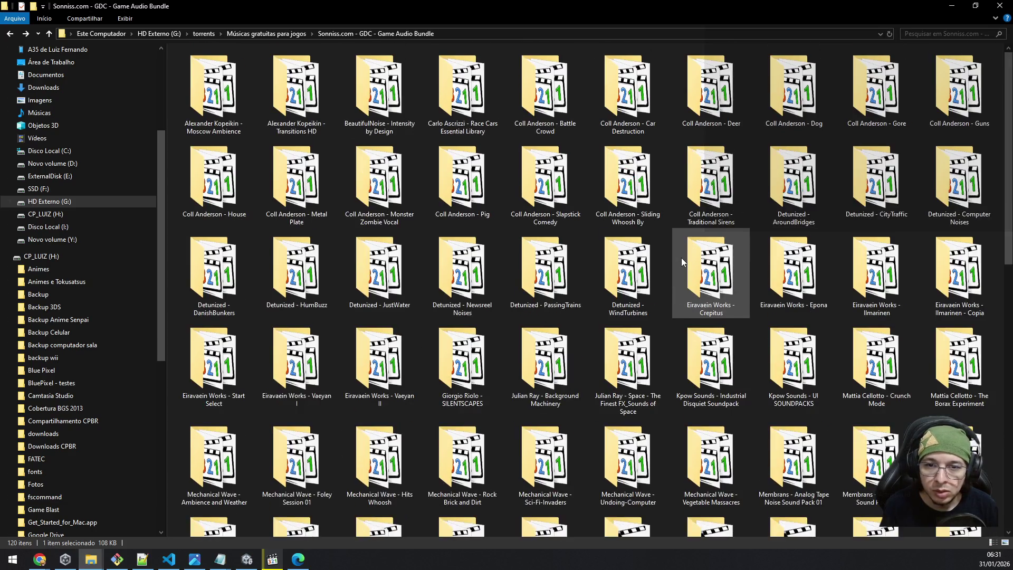
key("alt+Tab")
key("alt+Tab")
scroll(682, 258, "down", 5)
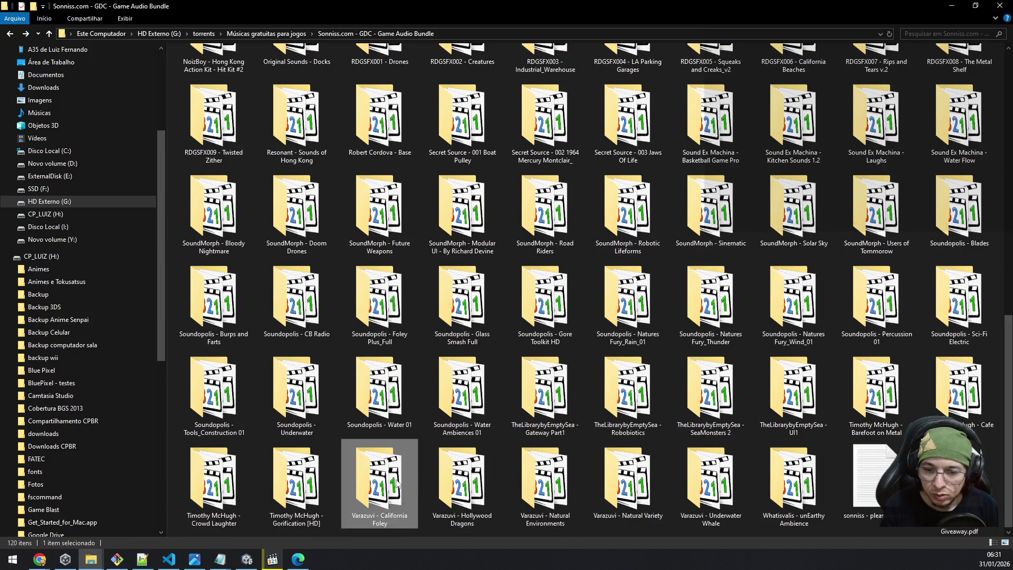
double_click(410, 479)
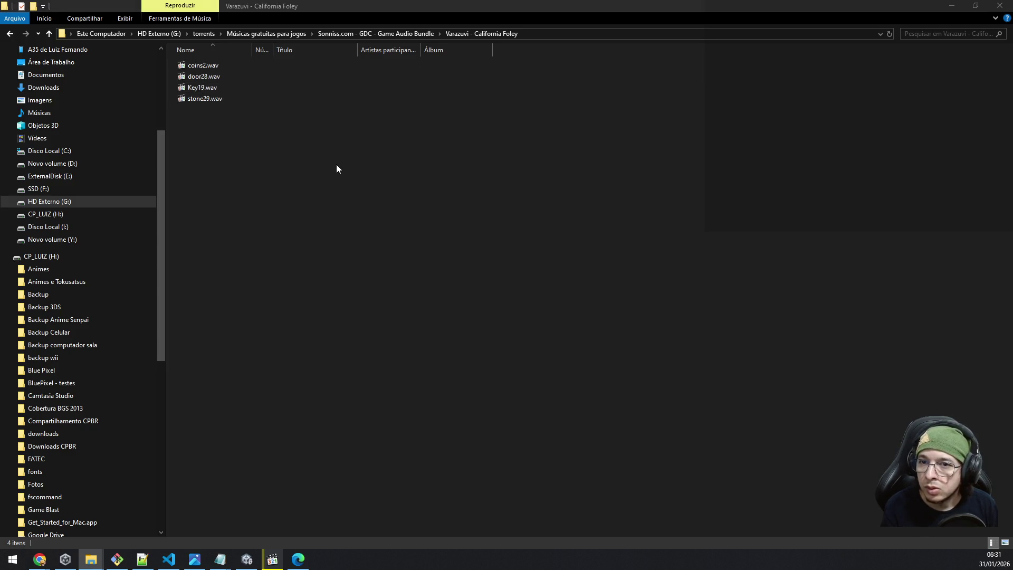
Step: Play door28.wav, replay it twice and raise the playback volume to maximum
key("alt+Tab")
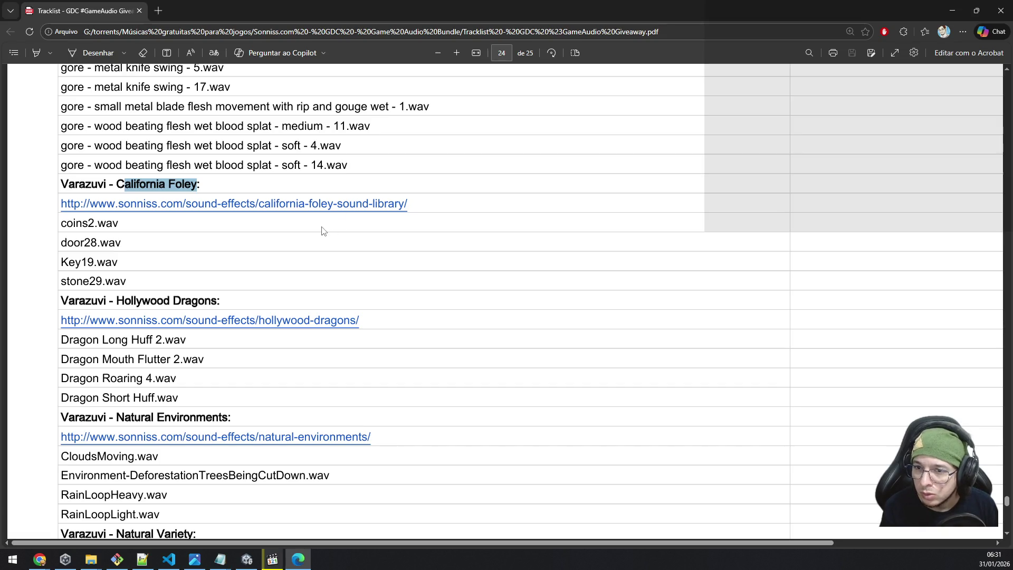
key("alt+Tab")
double_click(210, 82)
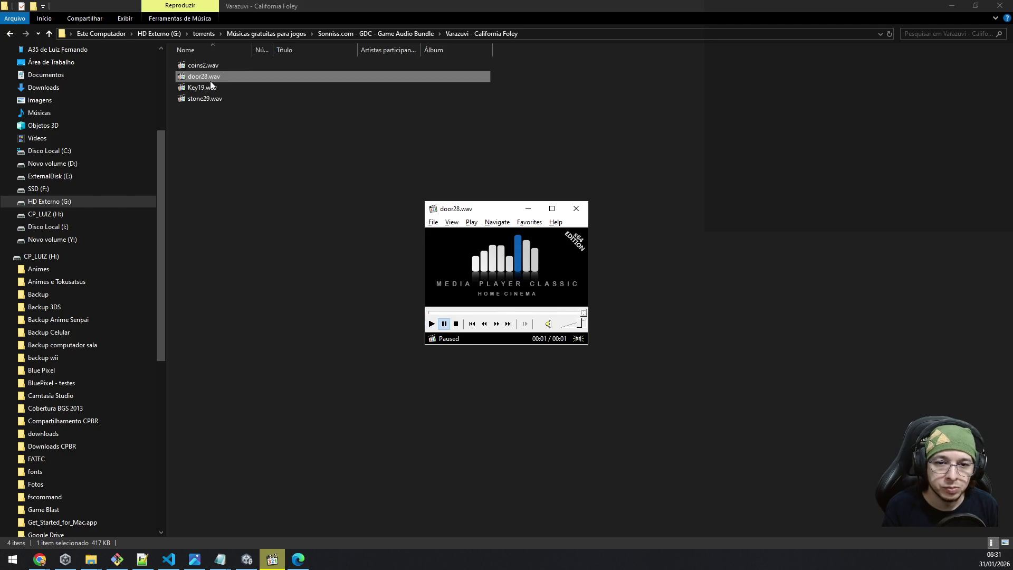
left_click(482, 273)
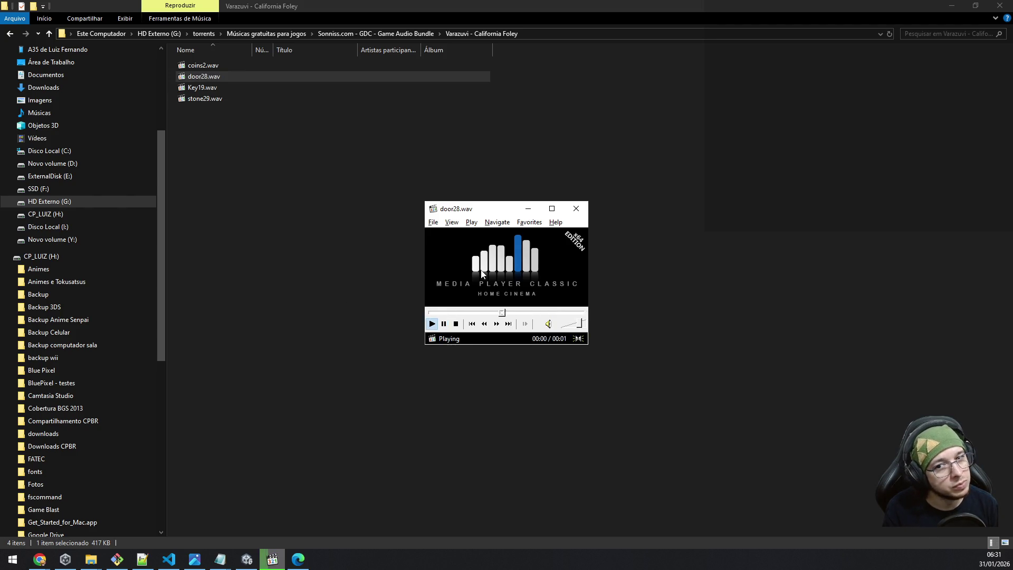
left_click(482, 273)
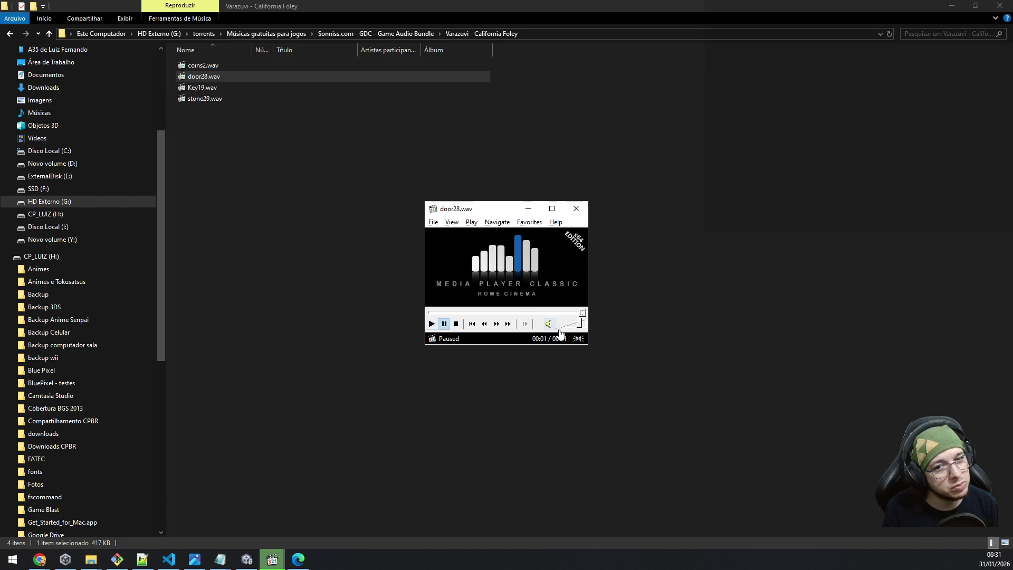
left_click(583, 324)
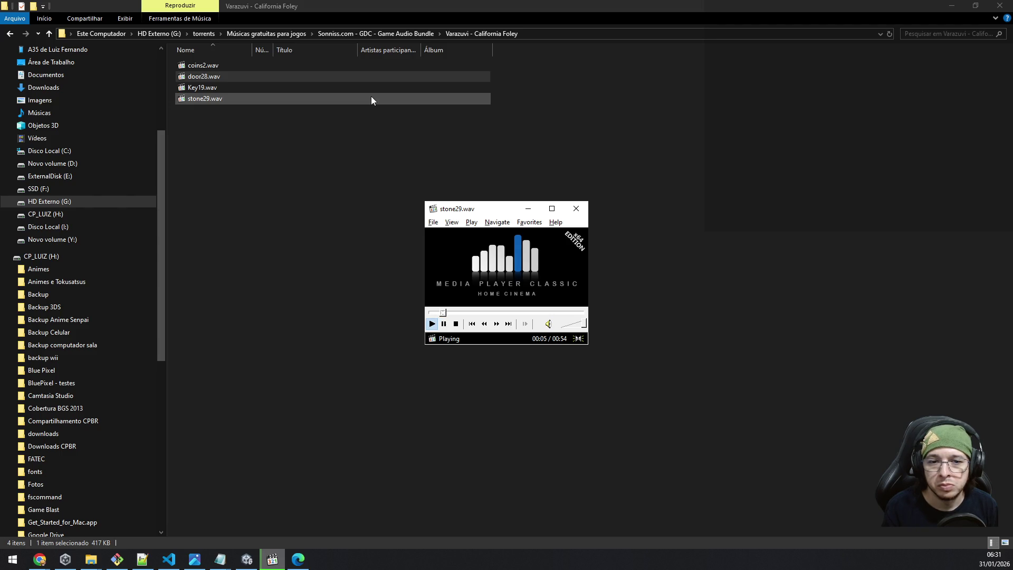
Step: Skip through to coins2.wav, then close the player and return to the tracklist PDF
key("Page_Up")
key("Page_Up")
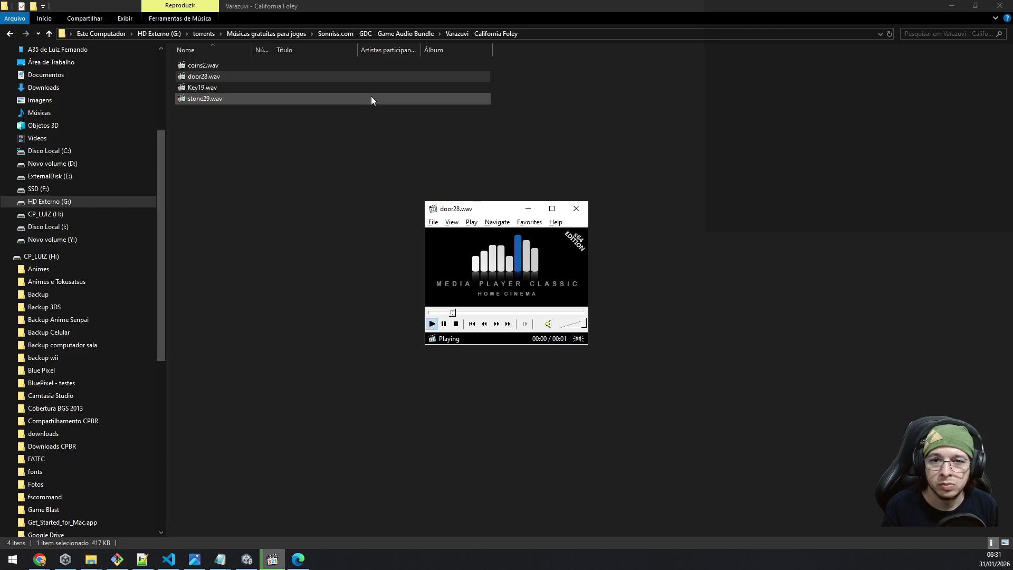
key("Page_Up")
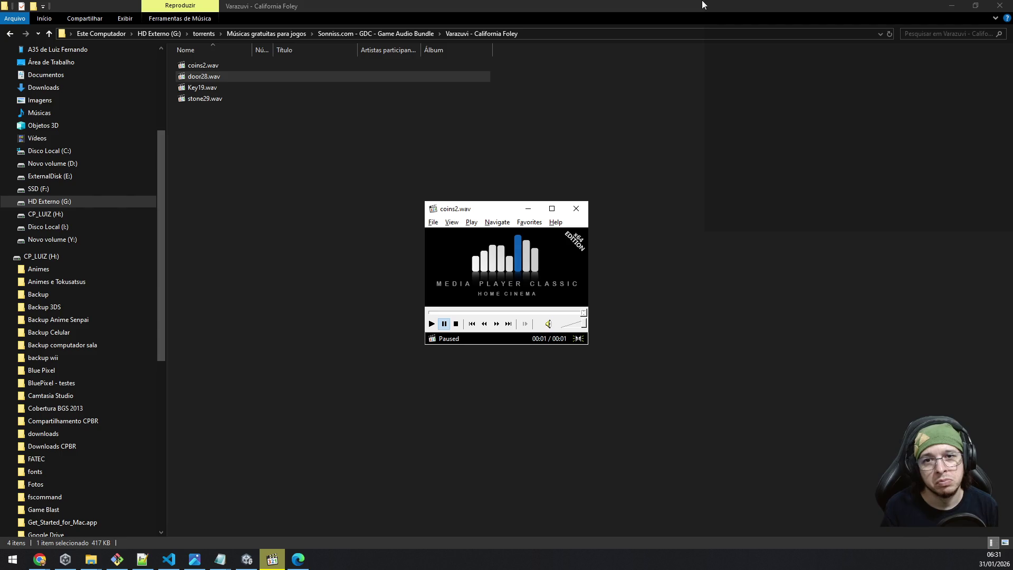
key("alt+F4")
key("alt+Tab")
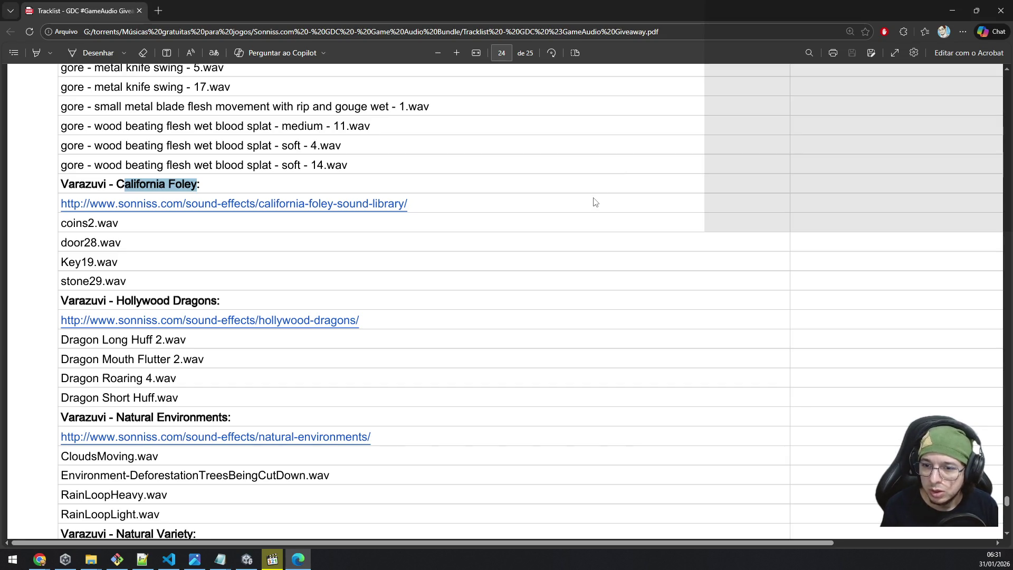
Step: Read past Underwater Whale and Whatisvalis to the end of page 25, then drag the scrollbar up
scroll(595, 202, "down", 1)
scroll(595, 202, "down", 4)
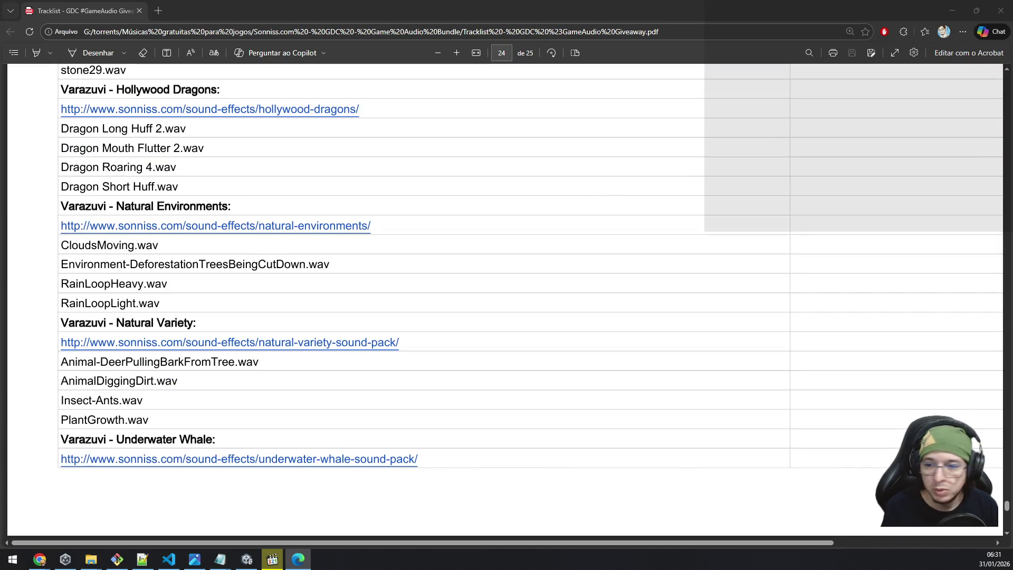
scroll(742, 315, "down", 4)
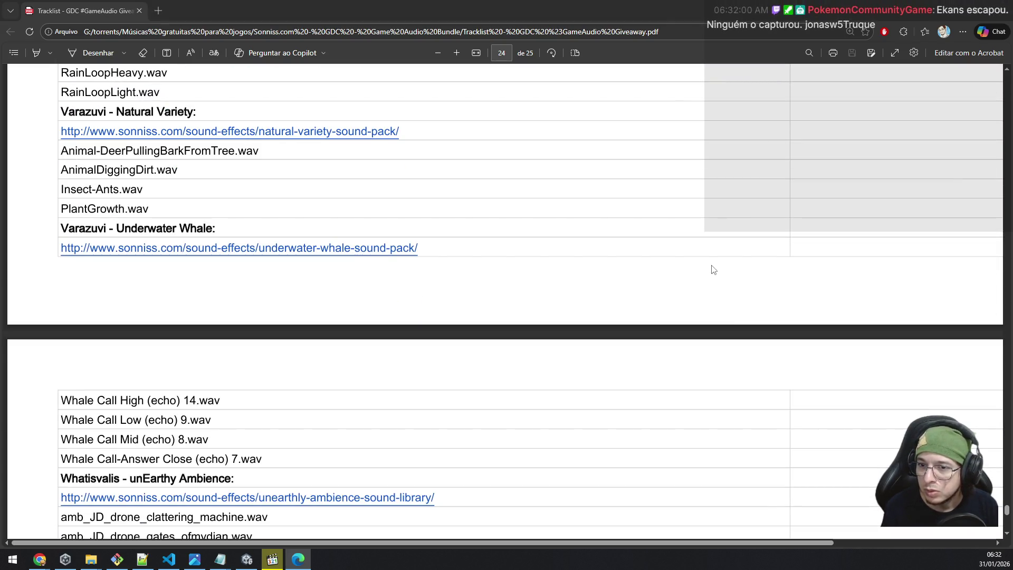
scroll(713, 270, "down", 4)
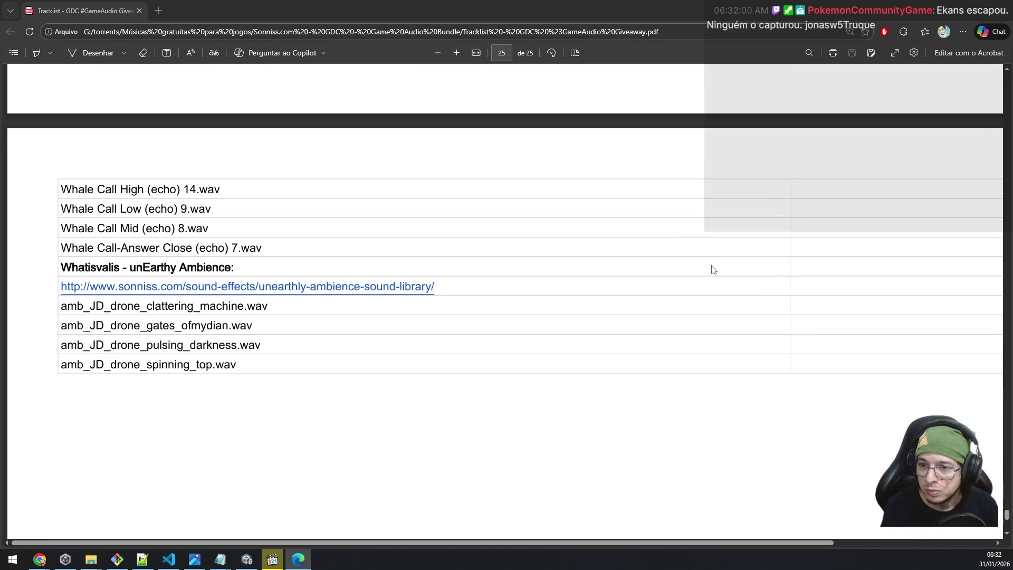
scroll(714, 269, "down", 6)
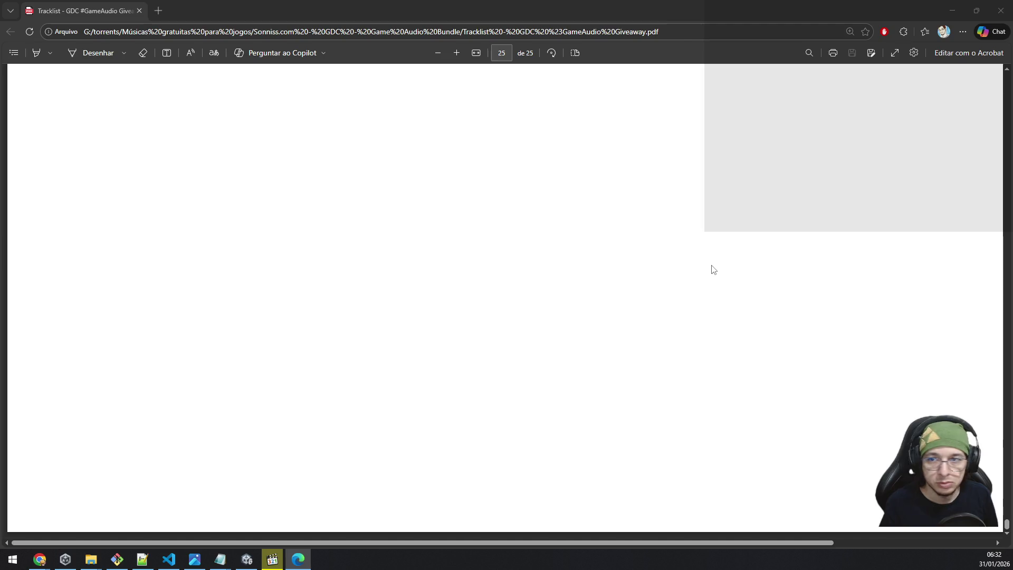
scroll(80, 251, "up", 2)
scroll(80, 251, "down", 2)
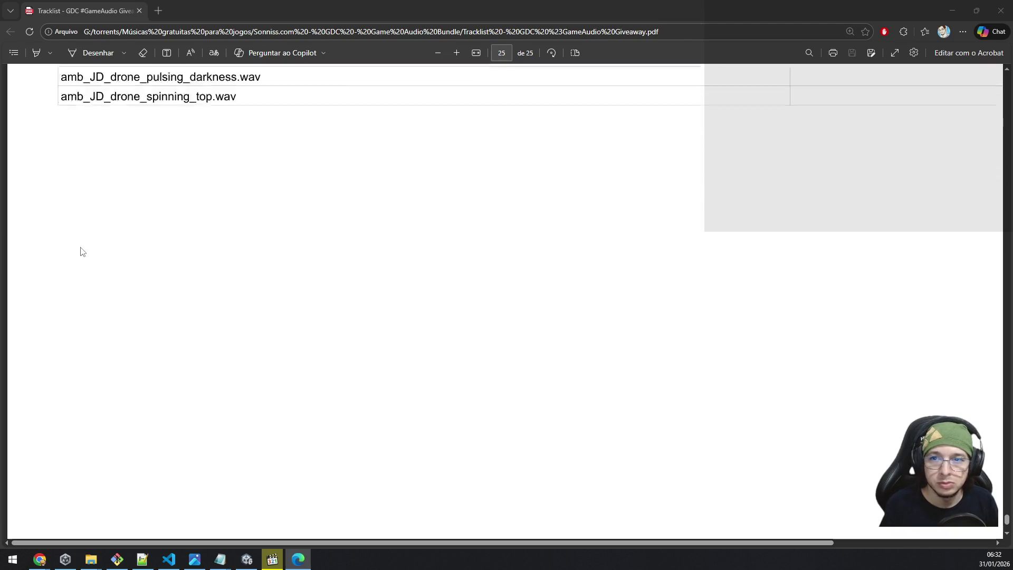
scroll(82, 251, "up", 6)
scroll(82, 251, "down", 8)
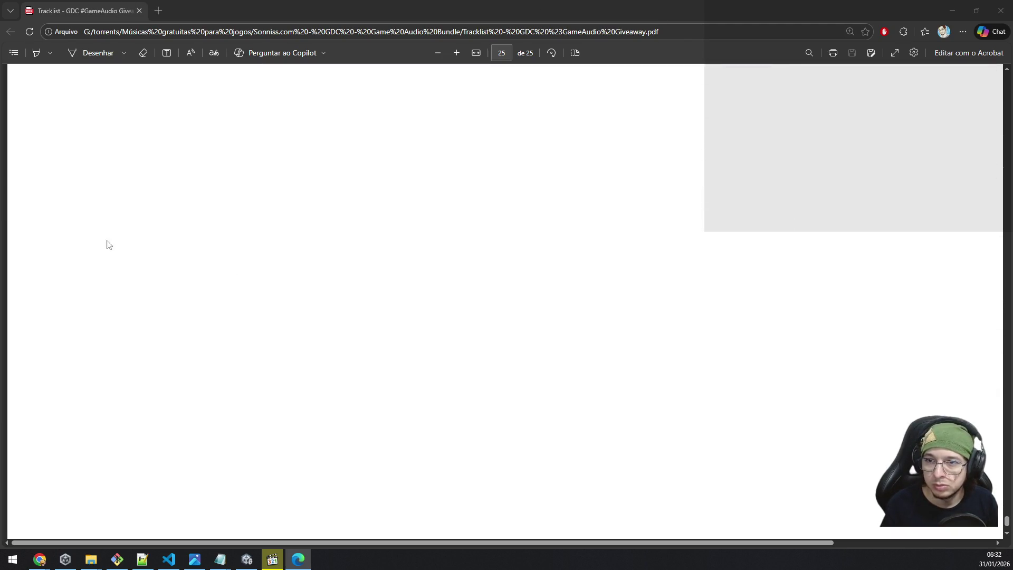
scroll(109, 244, "up", 7)
mouse_move(1006, 512)
left_mouse_down()
mouse_move(980, 81)
mouse_move(973, 215)
left_mouse_up()
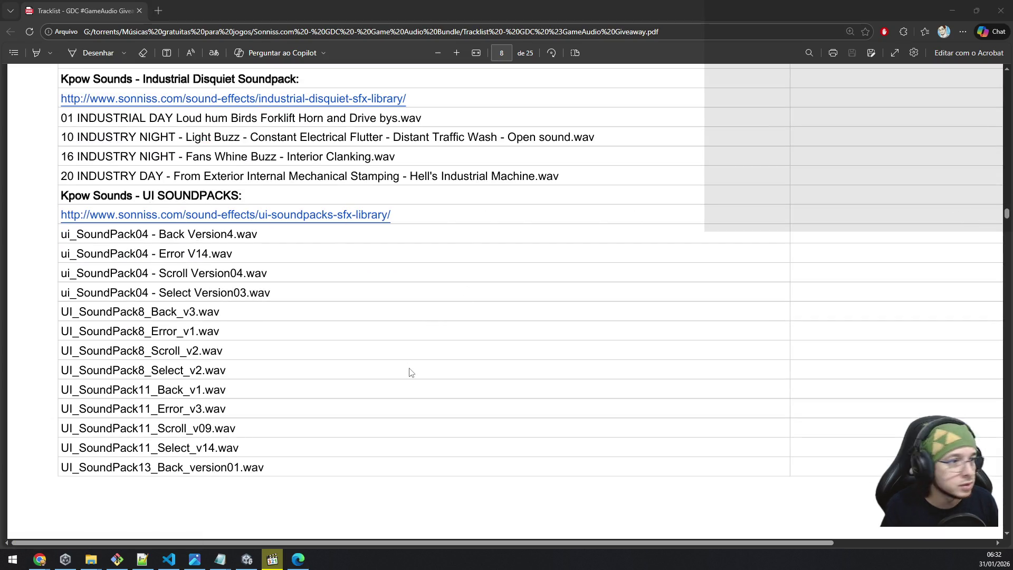
Step: Switch from the tracklist back to the Sonniss bundle folder window
key("alt+Tab")
Step: Go up to the bundle's main folder and open the Kpow Sounds - UI SOUNDPACKS folder
key("BackSpace")
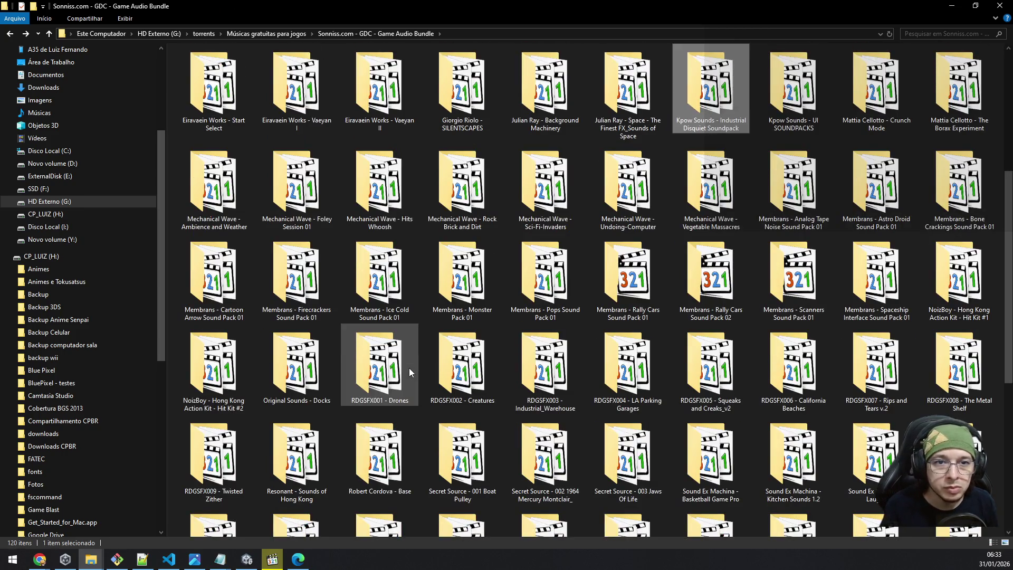
key("Right")
key("Return")
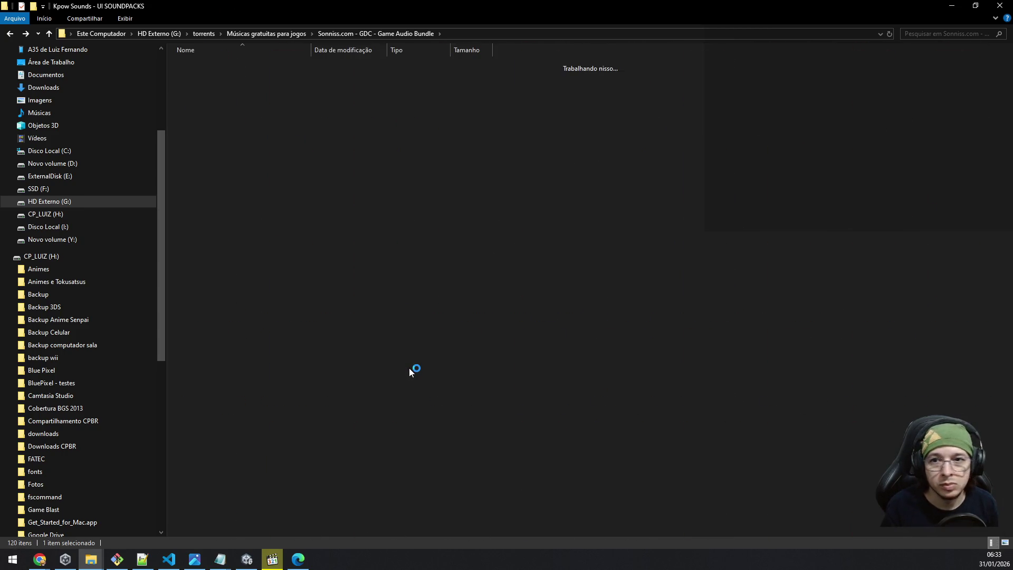